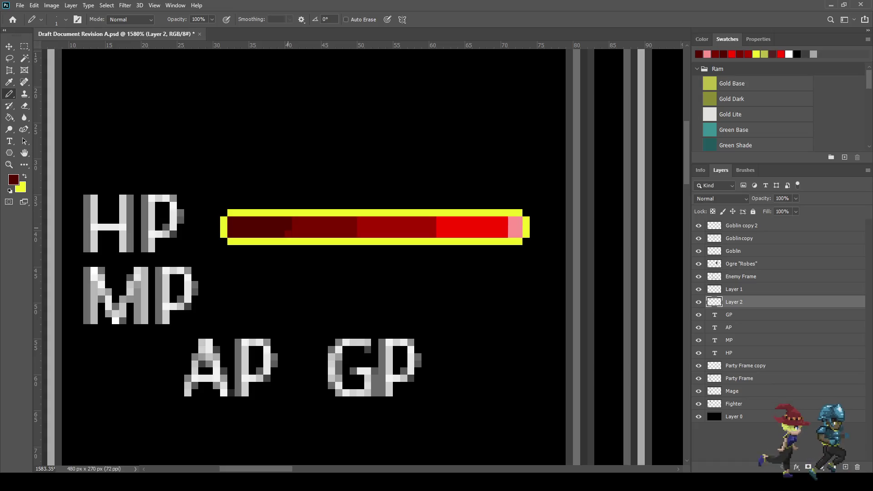
# Step: Sample the mid maroon and repaint the stray HP-bar pixels to match their rows
pyautogui.scroll(-2, 315, 285)
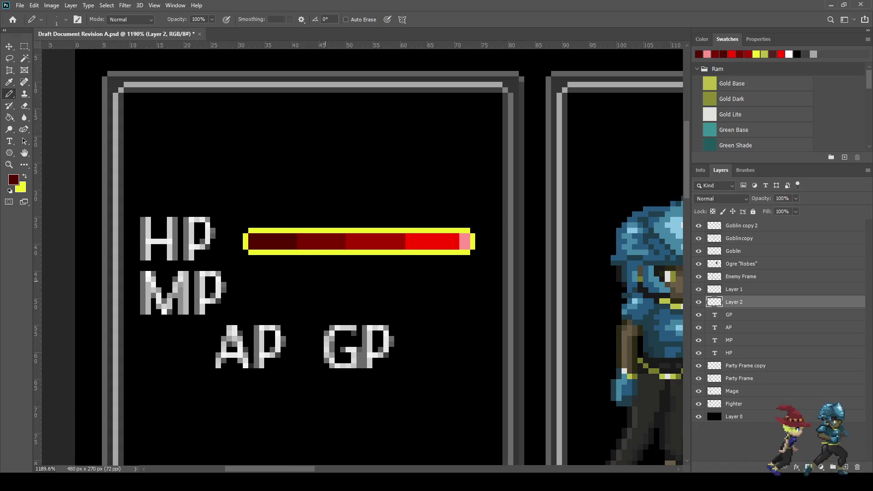
pyautogui.scroll(3, 330, 264)
pyautogui.press('i')
pyautogui.click(346, 222)
pyautogui.press('b')
pyautogui.moveTo(357, 219); pyautogui.dragTo(357, 227)
pyautogui.click(357, 236)
# Step: Save the document, then make yellow the foreground colour for sampling
pyautogui.scroll(-7, 380, 282)
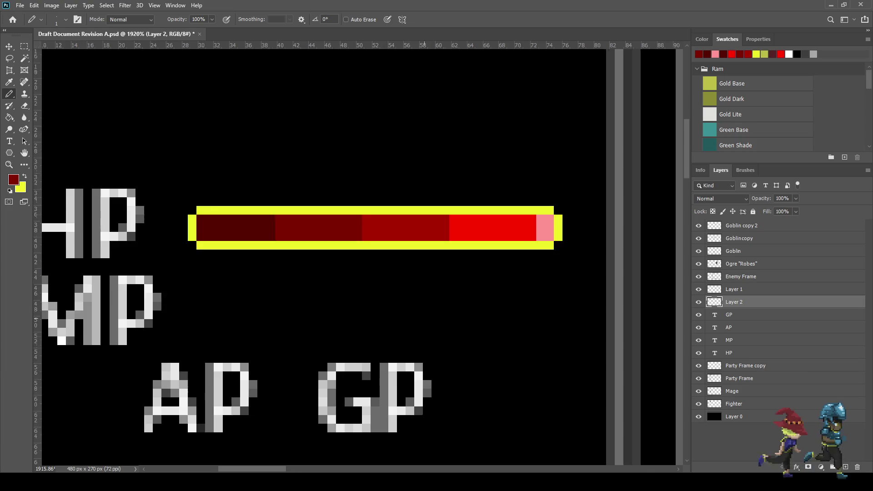
pyautogui.scroll(-1, 386, 298)
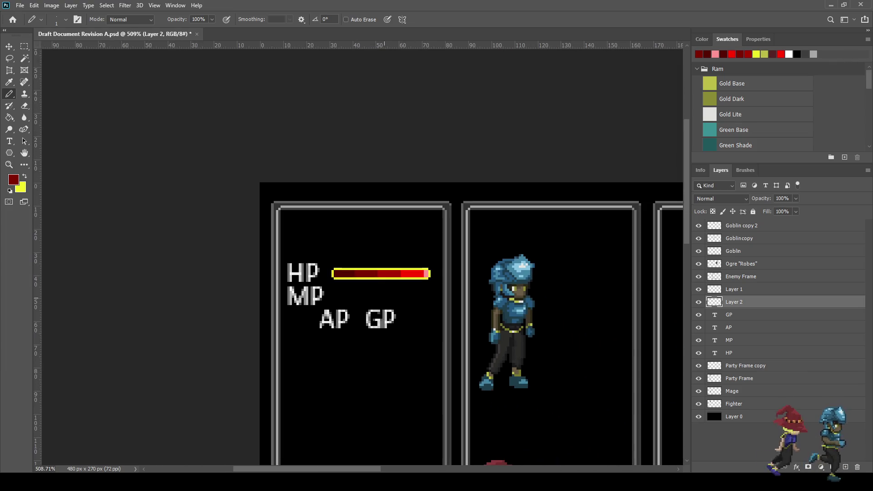
pyautogui.scroll(4, 420, 283)
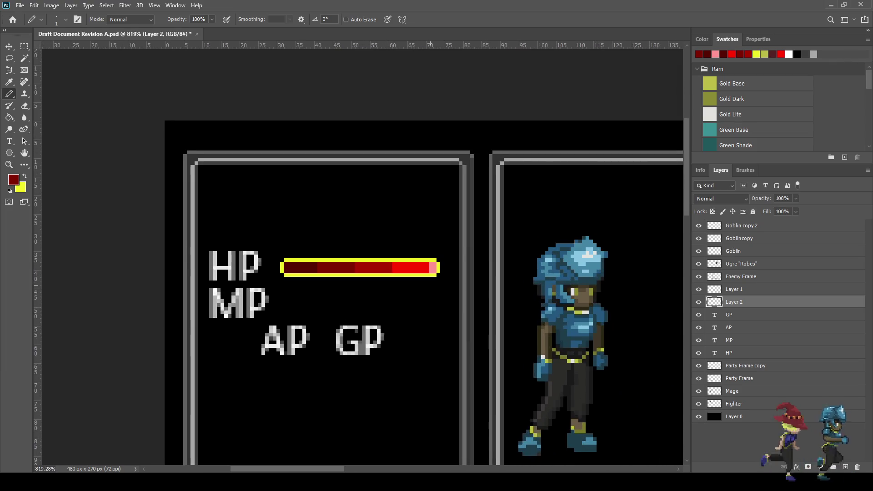
pyautogui.hotkey('ctrl', 's')
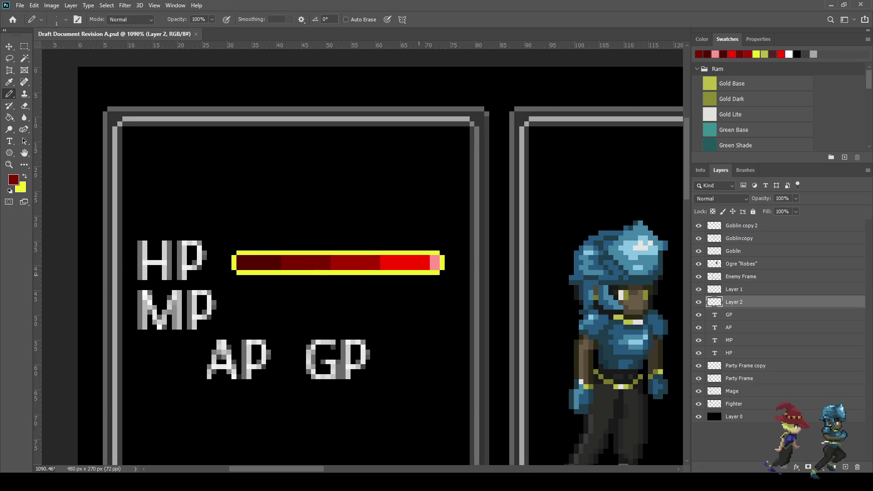
pyautogui.scroll(1, 413, 276)
pyautogui.press('x')
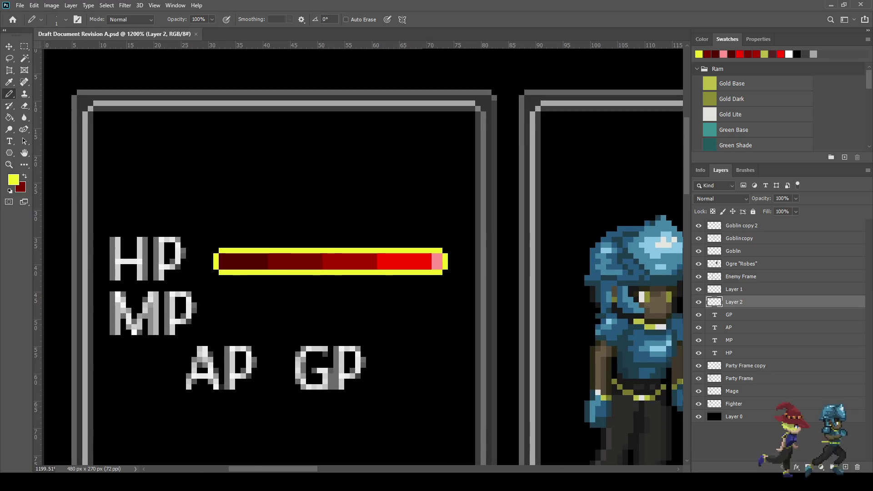
pyautogui.press('alt')
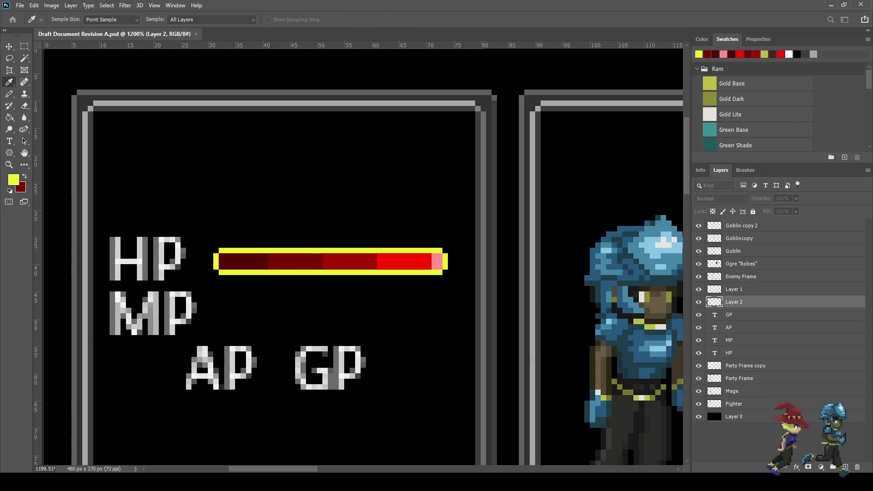
# Step: Sample a pale yellow and draw highlight pixels along the HP bar's top rim, left to right
pyautogui.keyDown('alt'); pyautogui.click(294, 252); pyautogui.keyUp('alt')
pyautogui.moveTo(294, 251); pyautogui.dragTo(263, 251)
pyautogui.click(244, 251)
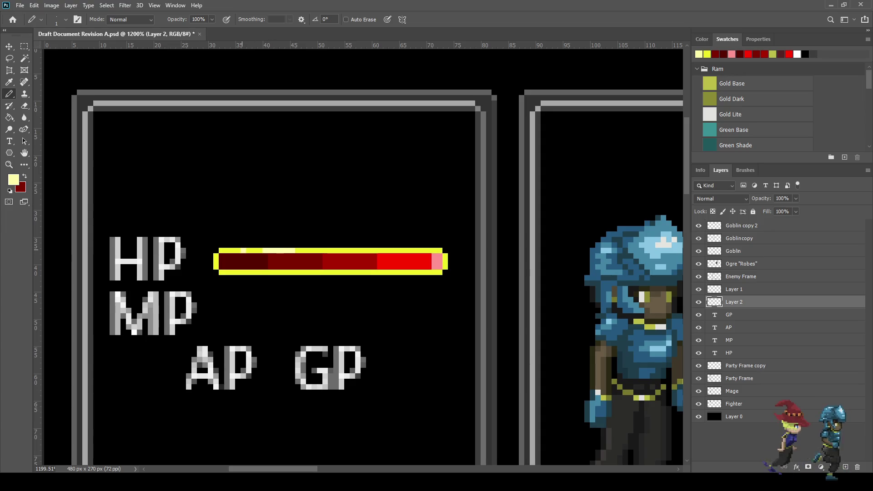
pyautogui.click(237, 251)
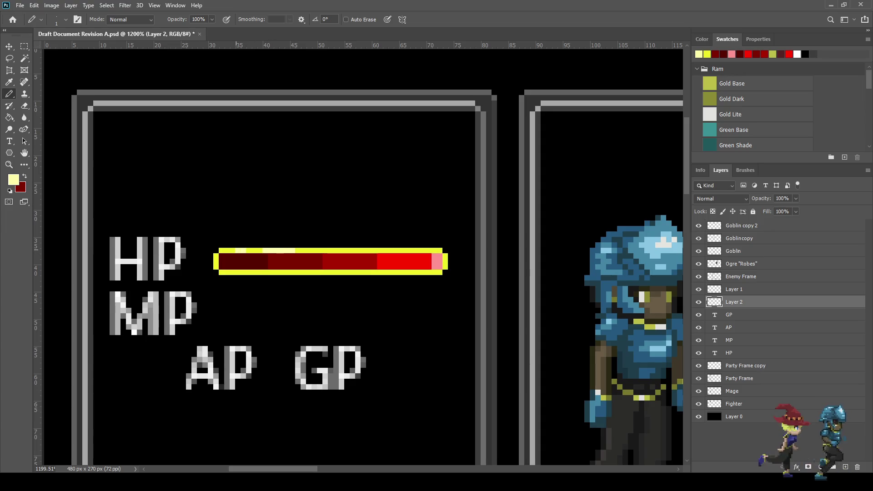
pyautogui.click(221, 251)
pyautogui.click(215, 256)
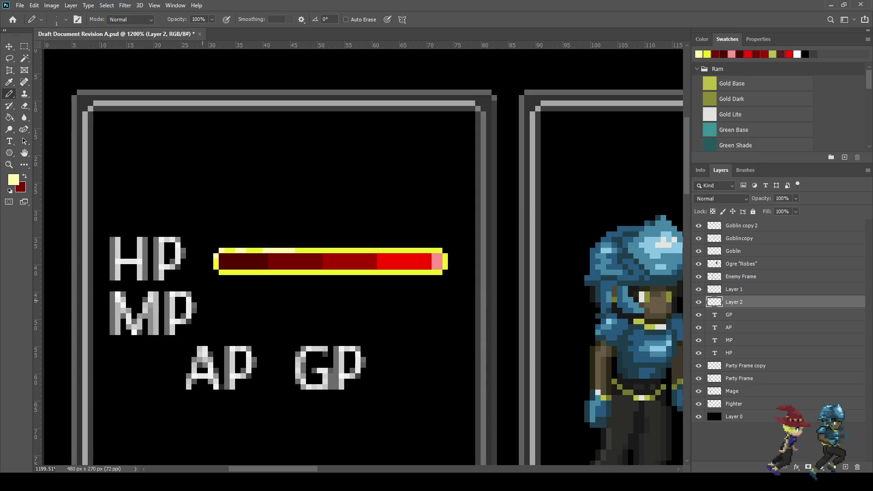
pyautogui.click(398, 251)
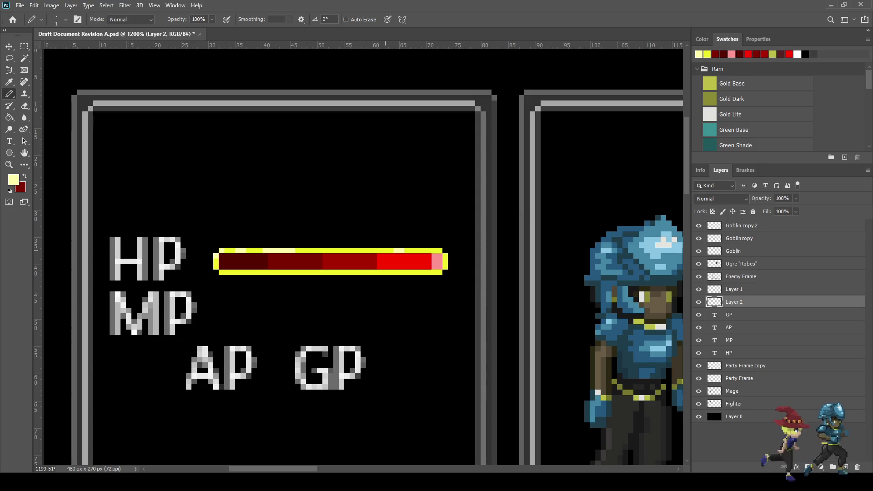
pyautogui.scroll(-5, 363, 254)
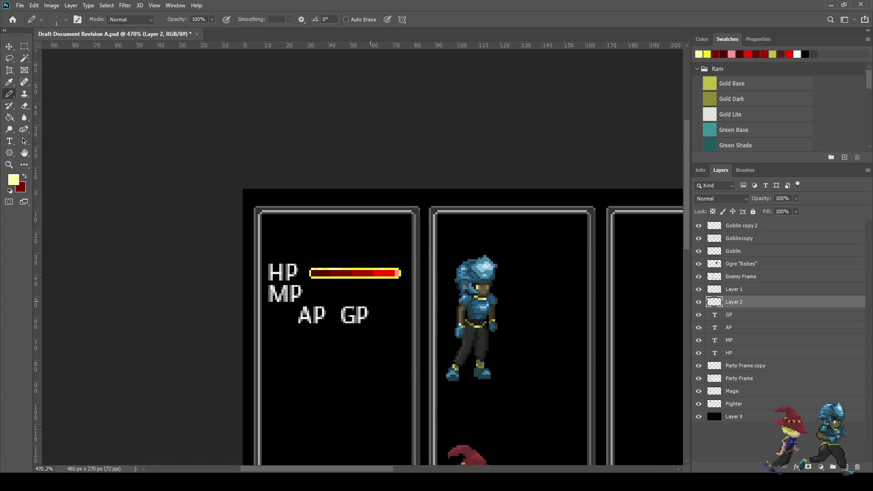
pyautogui.scroll(3, 363, 255)
pyautogui.scroll(3, 371, 280)
pyautogui.press('i')
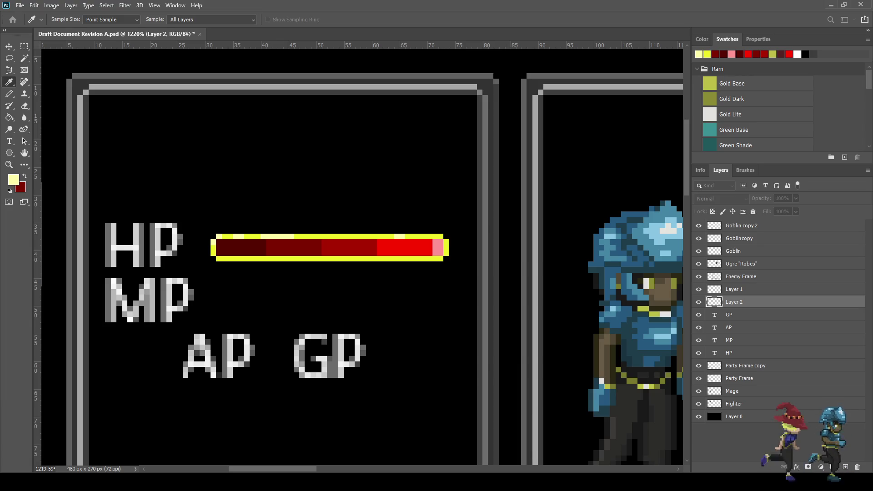
# Step: Shade the rim's right-end pixels and bottom edge olive gold with Pencil lines
pyautogui.press('b')
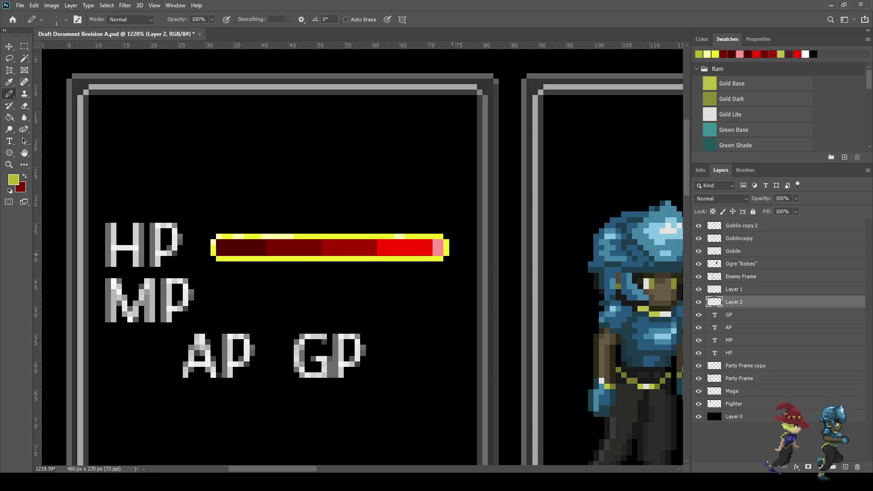
pyautogui.click(447, 253)
pyautogui.click(440, 258)
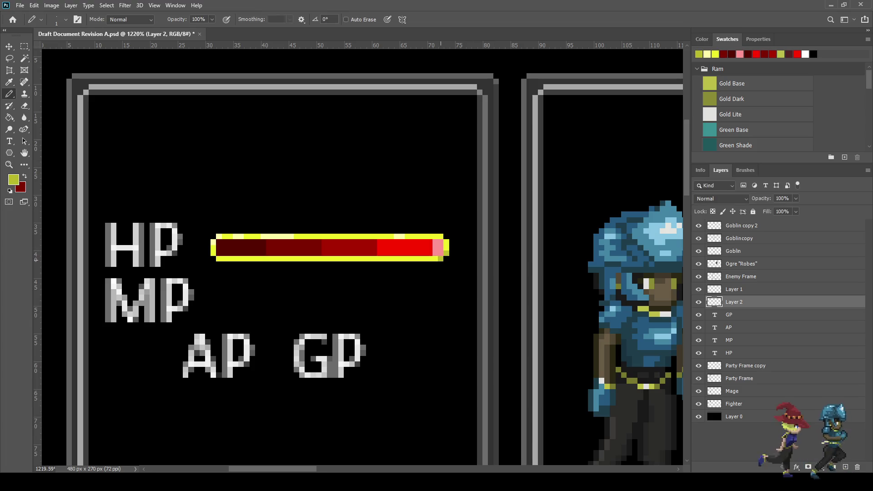
pyautogui.keyDown('shift'); pyautogui.click(380, 259); pyautogui.keyUp('shift')
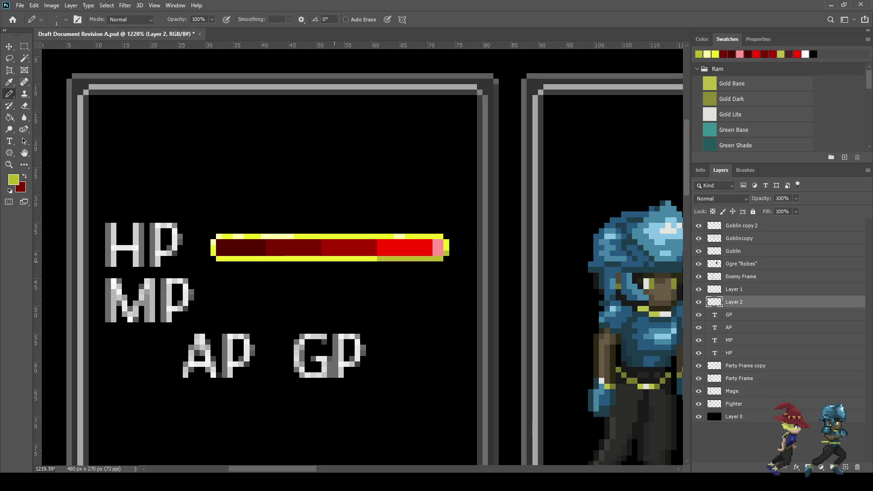
pyautogui.keyDown('shift'); pyautogui.click(218, 259); pyautogui.keyUp('shift')
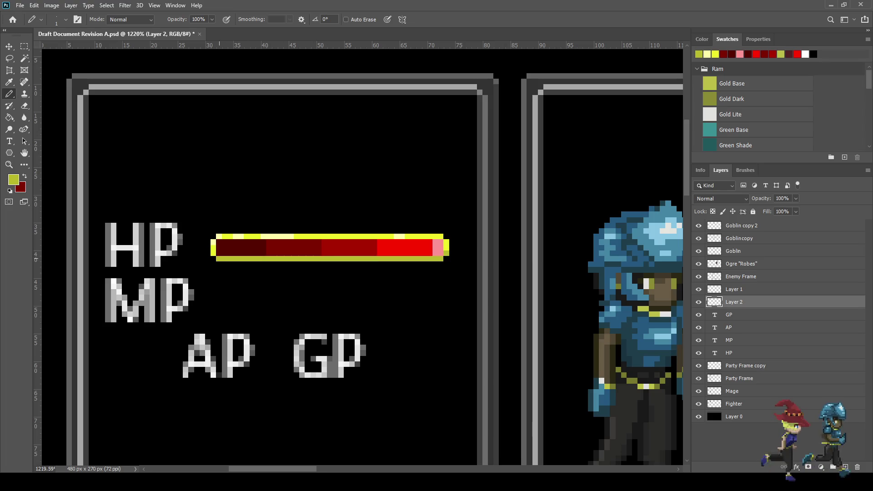
pyautogui.scroll(-3, 360, 303)
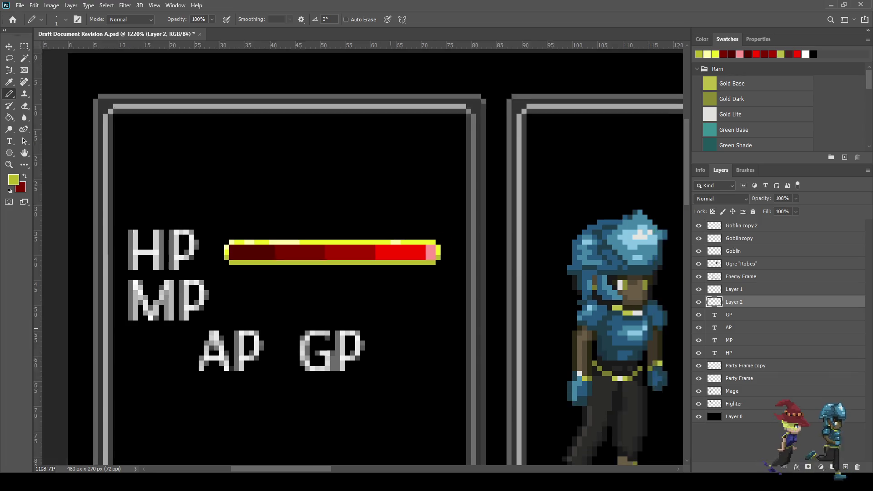
pyautogui.scroll(8, 418, 254)
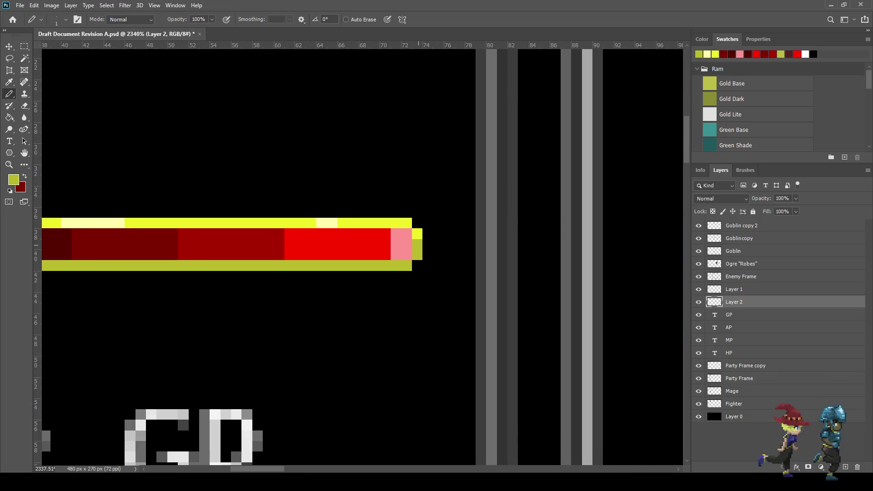
pyautogui.scroll(-4, 414, 254)
pyautogui.scroll(4, 413, 255)
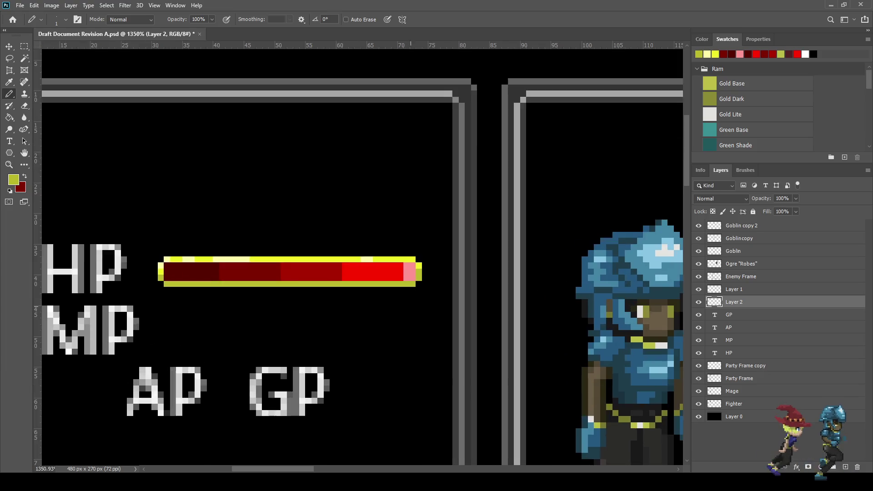
pyautogui.scroll(-4, 379, 287)
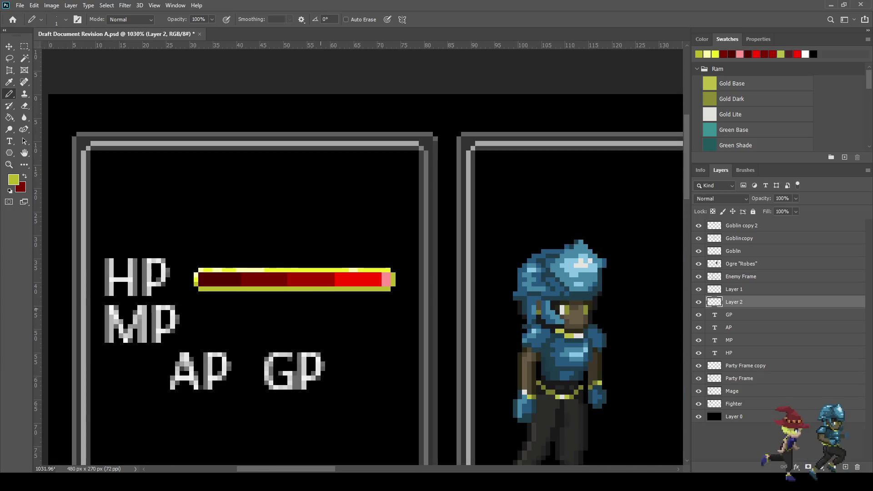
pyautogui.press('i')
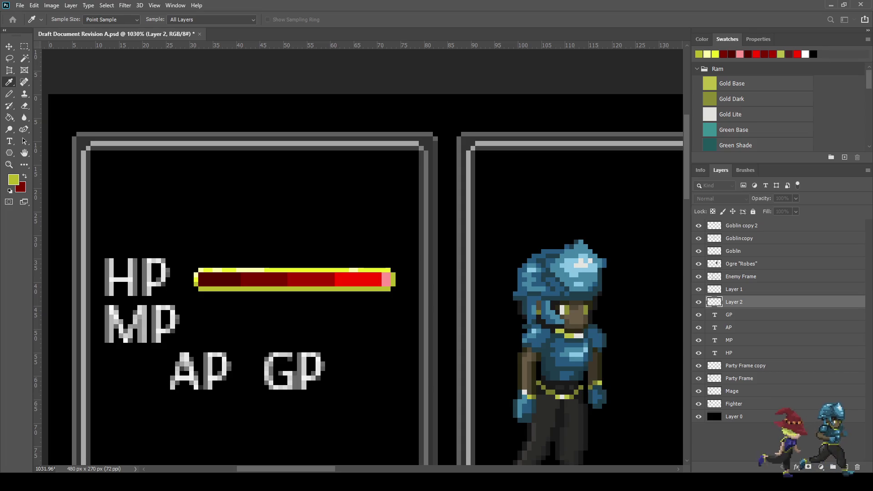
pyautogui.press('b')
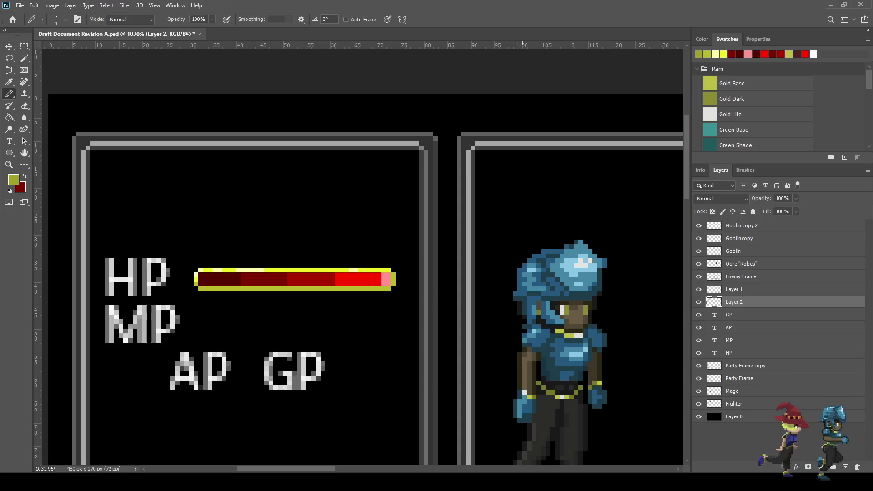
pyautogui.scroll(5, 390, 280)
# Step: Darken the right end-cap pixels and paint the bar's bottom edge darker gold
pyautogui.click(401, 278)
pyautogui.click(388, 292)
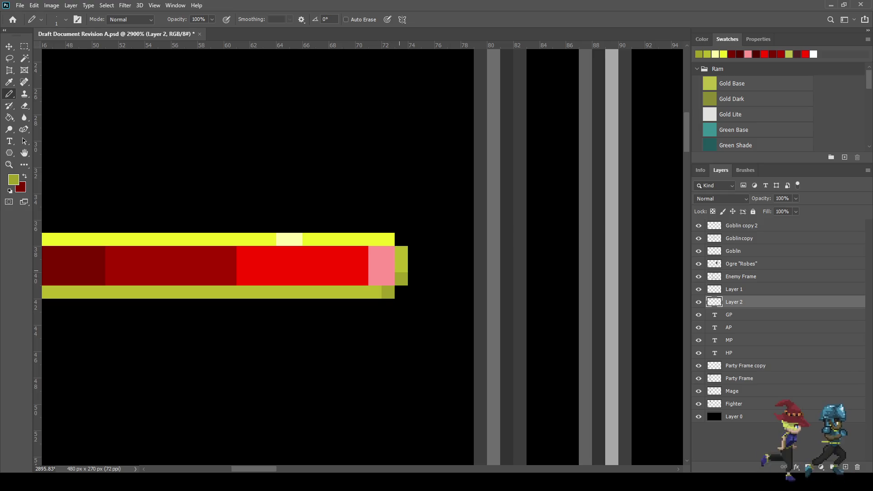
pyautogui.click(401, 266)
pyautogui.scroll(-1, 372, 298)
pyautogui.click(374, 292)
pyautogui.scroll(-3, 376, 291)
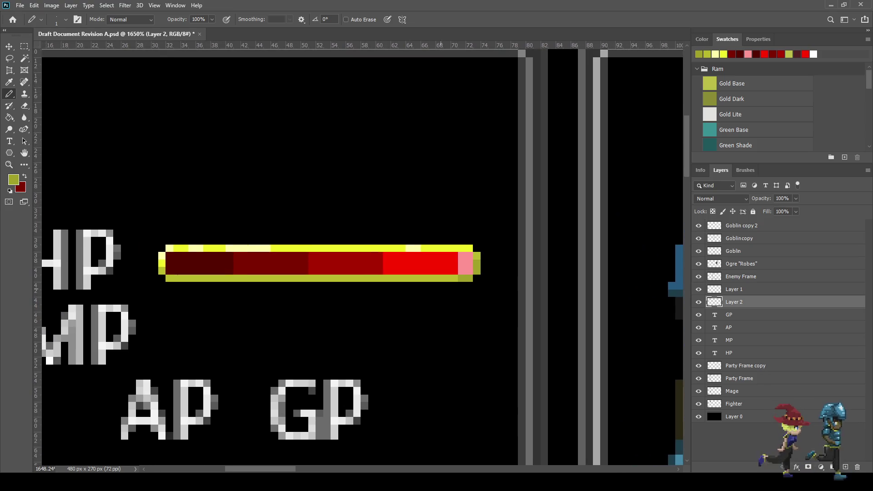
pyautogui.moveTo(454, 278); pyautogui.dragTo(169, 278)
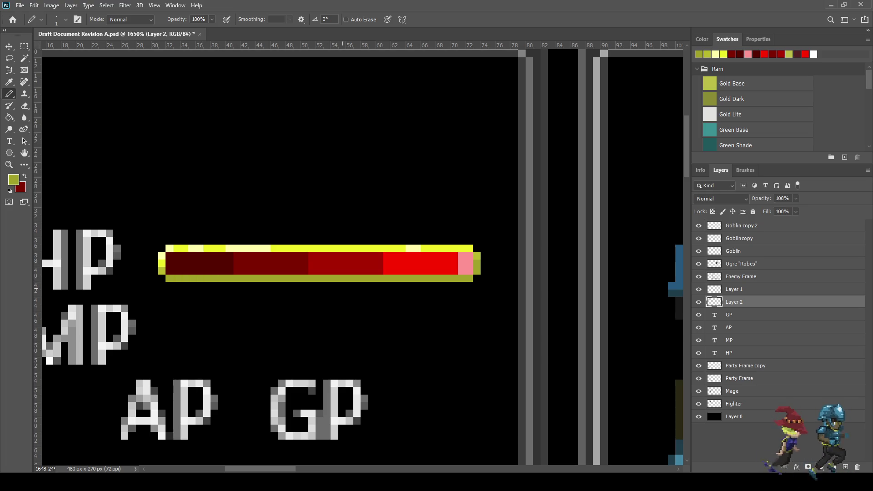
# Step: Resample the gold and extend the darker bottom edge from the right end to the left end
pyautogui.press('i')
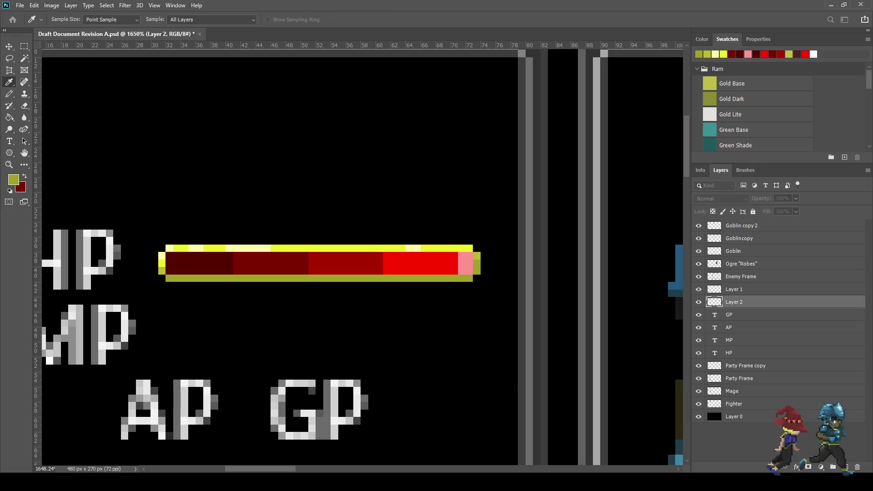
pyautogui.press('b')
pyautogui.click(477, 271)
pyautogui.click(469, 278)
pyautogui.keyDown('shift'); pyautogui.click(380, 278); pyautogui.keyUp('shift')
pyautogui.keyDown('shift'); pyautogui.click(222, 278); pyautogui.keyUp('shift')
pyautogui.keyDown('shift'); pyautogui.click(184, 278); pyautogui.keyUp('shift')
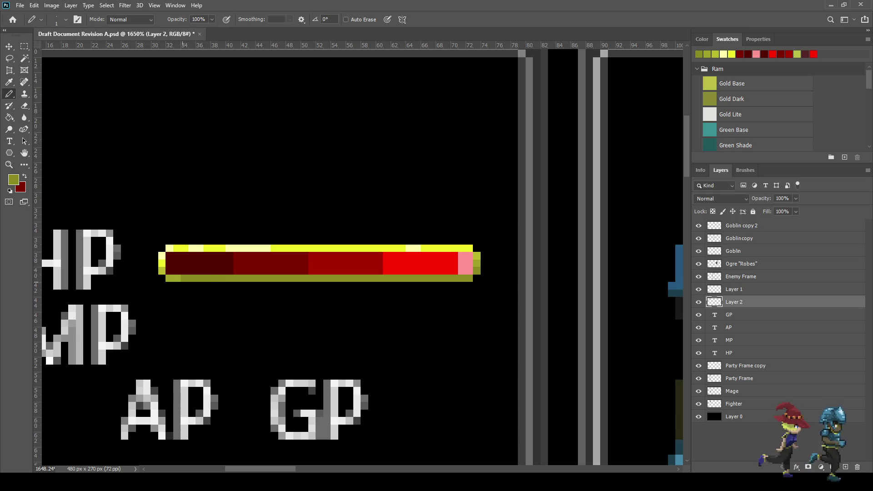
# Step: Save the PSD with the finished gold-rimmed HP bar
pyautogui.scroll(-4, 274, 299)
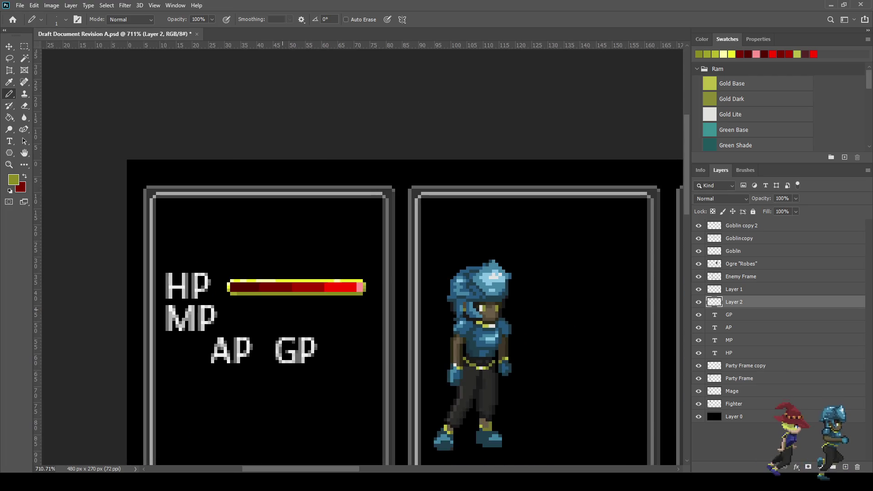
pyautogui.scroll(3, 274, 299)
pyautogui.hotkey('ctrl', 's')
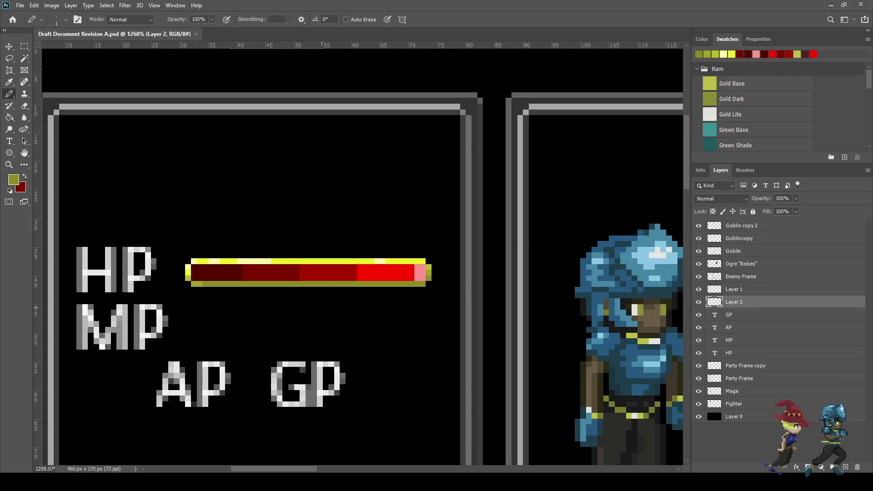
pyautogui.press('i')
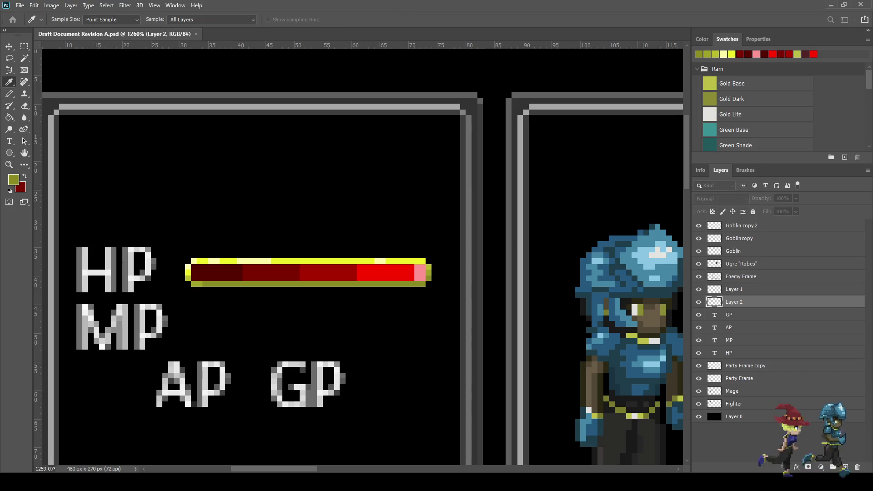
# Step: Try a white column at the HP bar's right end, then undo it
pyautogui.click(110, 278)
pyautogui.press('b')
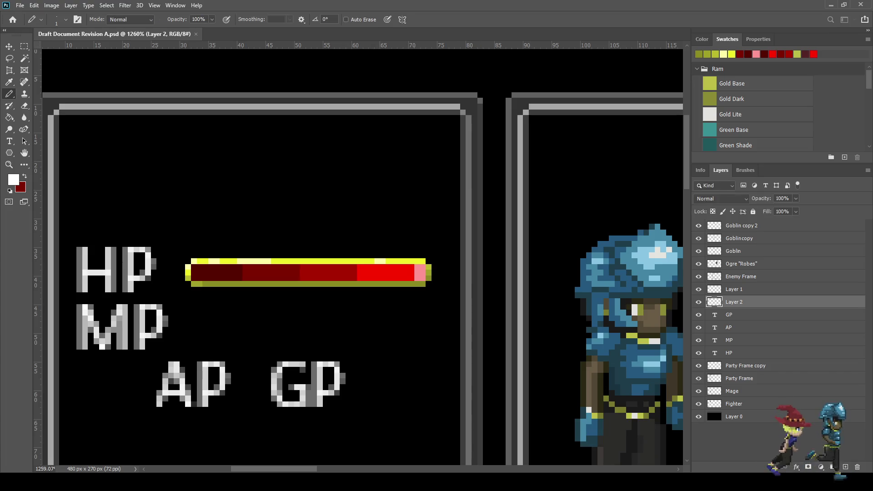
pyautogui.scroll(5, 443, 271)
pyautogui.moveTo(406, 262); pyautogui.dragTo(406, 287)
pyautogui.scroll(-2, 402, 282)
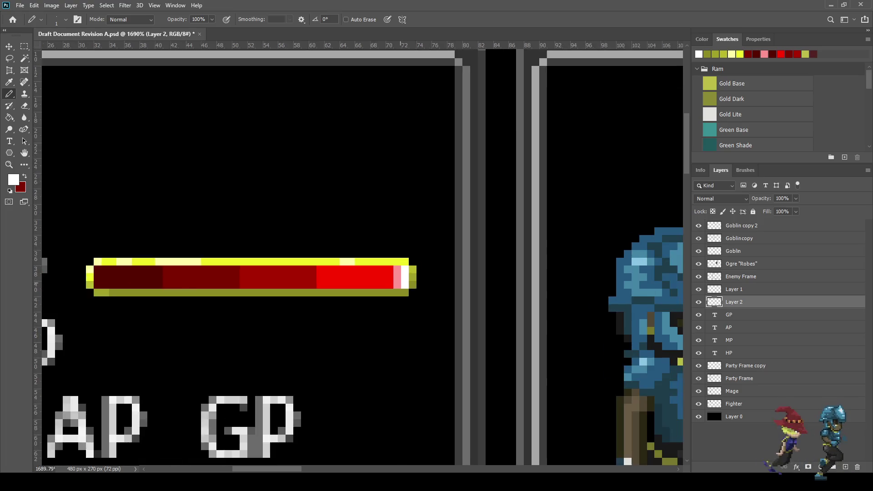
pyautogui.scroll(-4, 400, 277)
pyautogui.scroll(5, 400, 278)
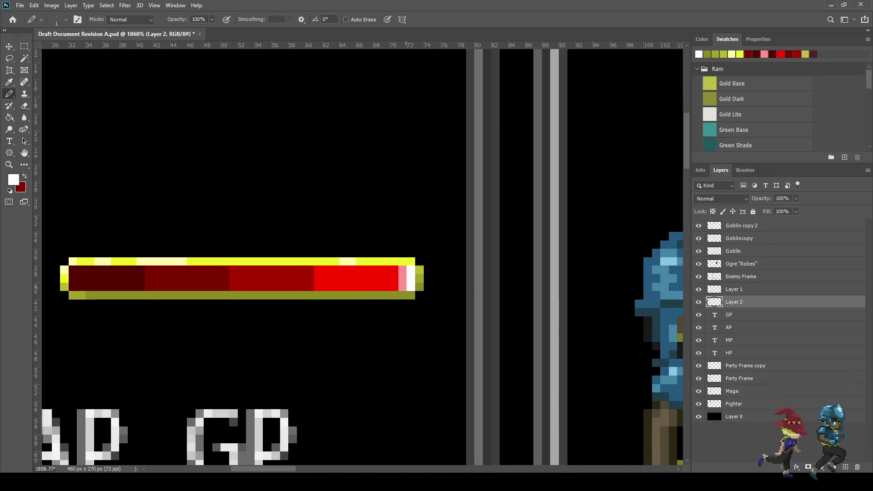
pyautogui.hotkey('ctrl', 'z')
pyautogui.scroll(2, 408, 277)
# Step: Paint a light-pink highlight column at the bar's right end and save the document
pyautogui.press('i')
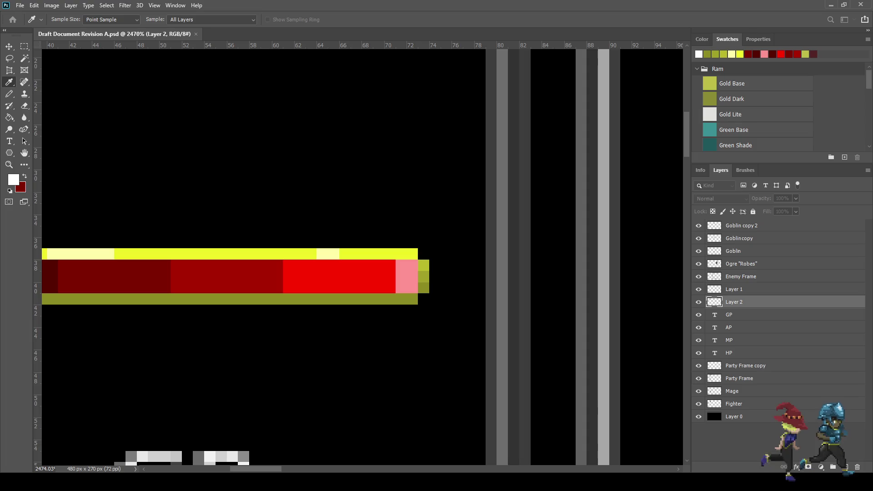
pyautogui.press('b')
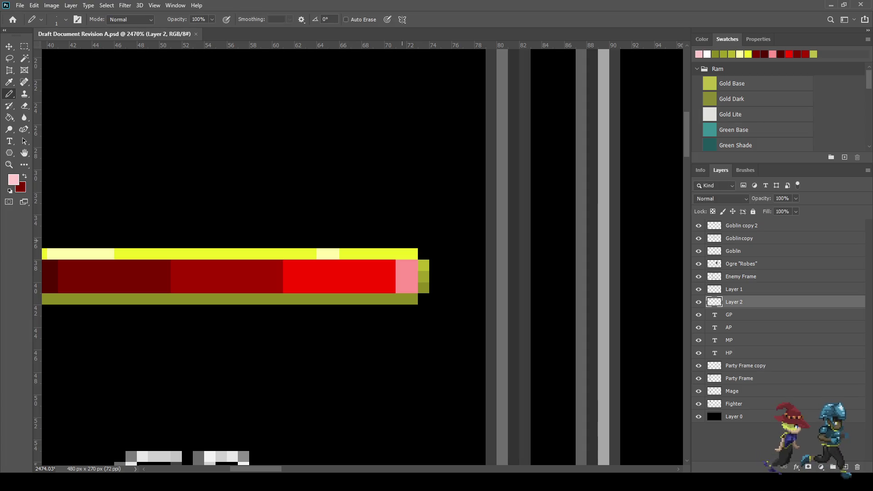
pyautogui.moveTo(413, 265); pyautogui.dragTo(412, 284)
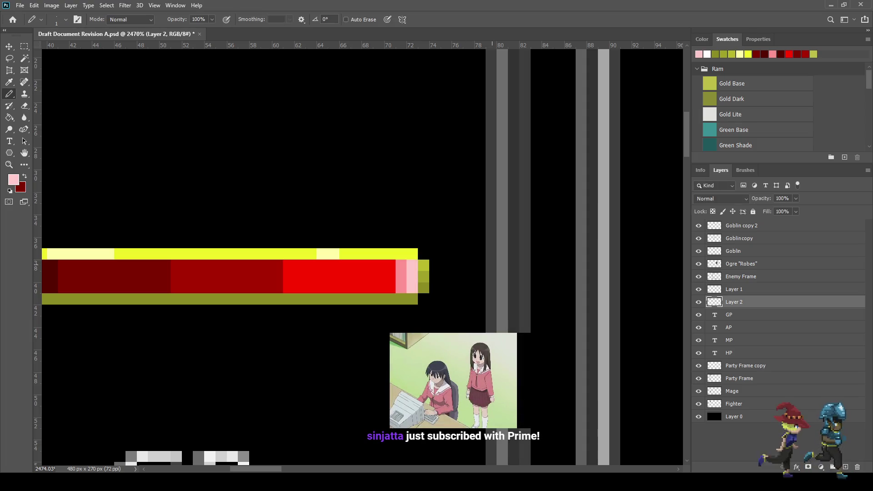
pyautogui.scroll(-5, 399, 267)
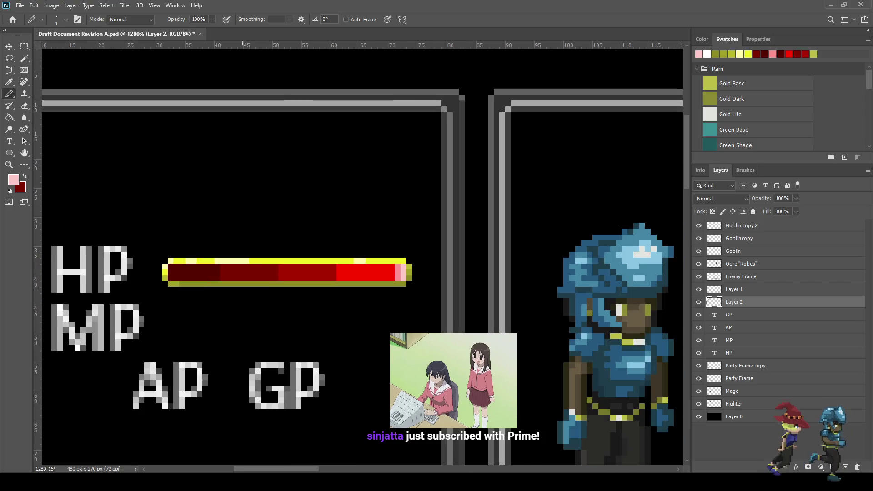
pyautogui.scroll(5, 391, 271)
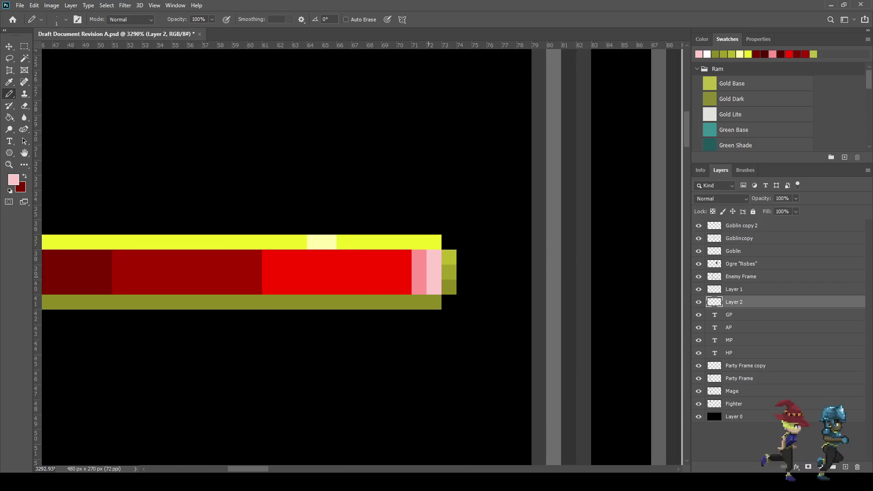
pyautogui.scroll(-5, 386, 283)
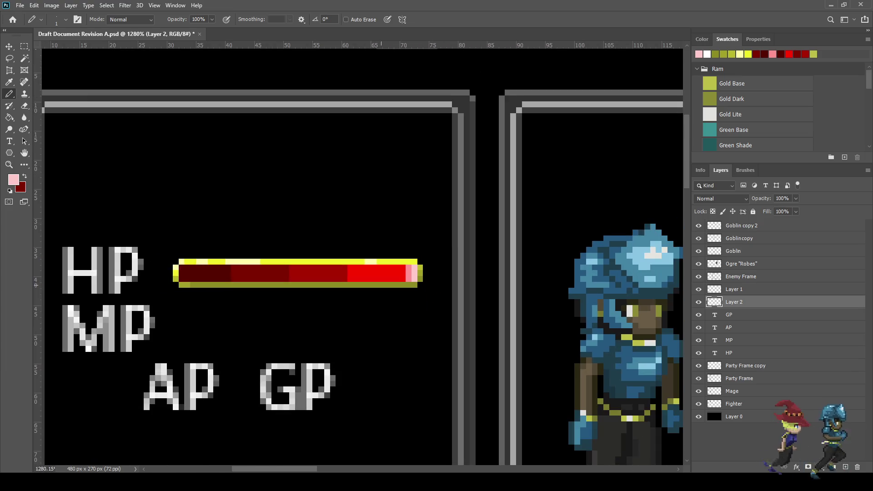
pyautogui.scroll(-4, 400, 284)
pyautogui.scroll(3, 400, 284)
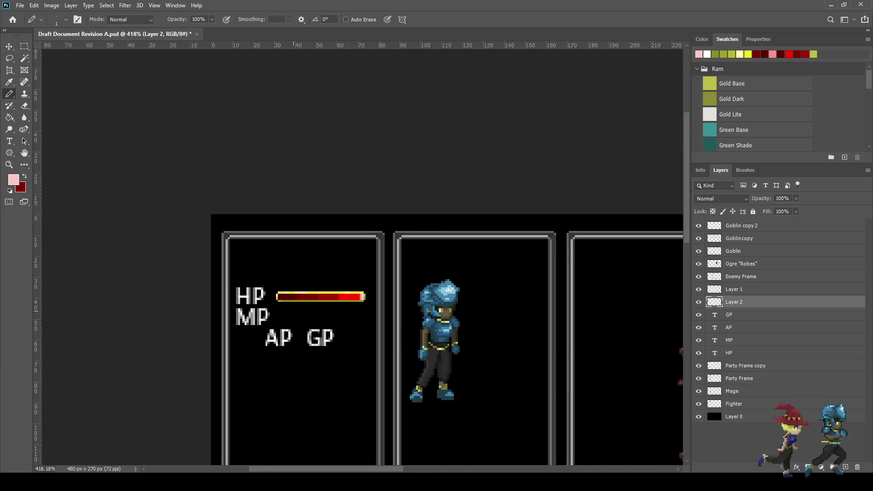
pyautogui.hotkey('ctrl', 's')
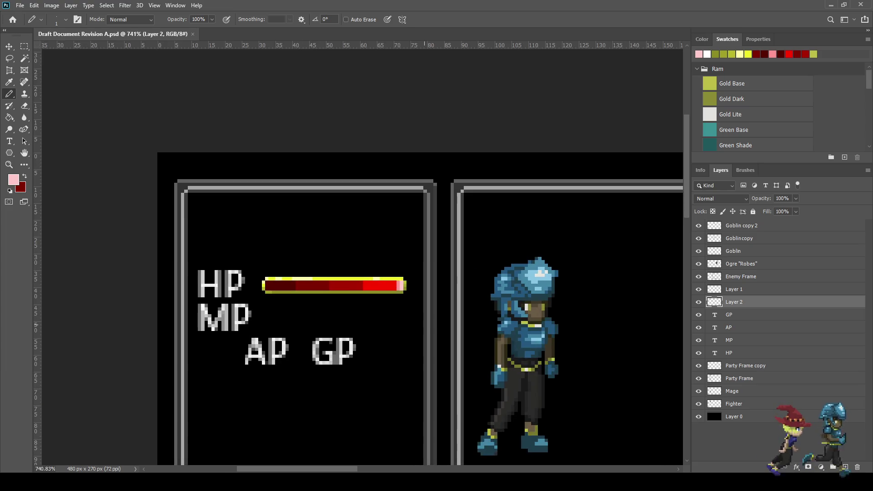
pyautogui.hotkey('ctrl', 't')
# Step: Move the HP bar up one pixel and commit the transform
pyautogui.press('Up')
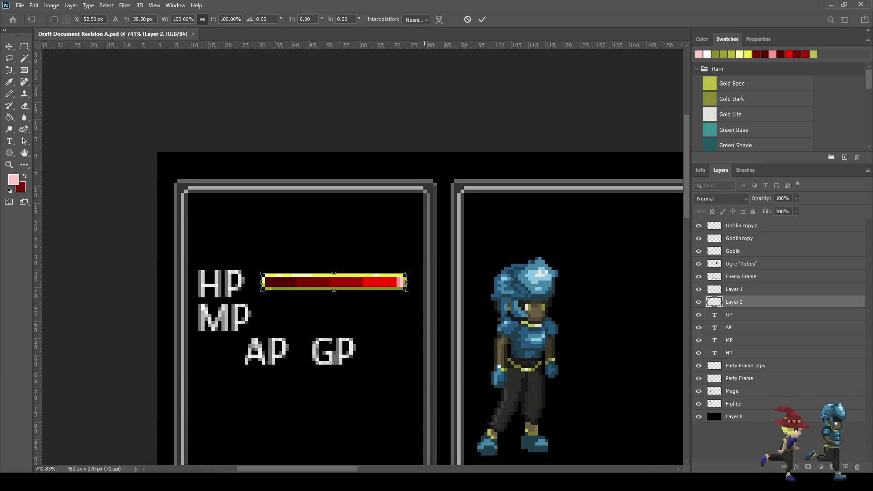
pyautogui.press('Return')
pyautogui.press('b')
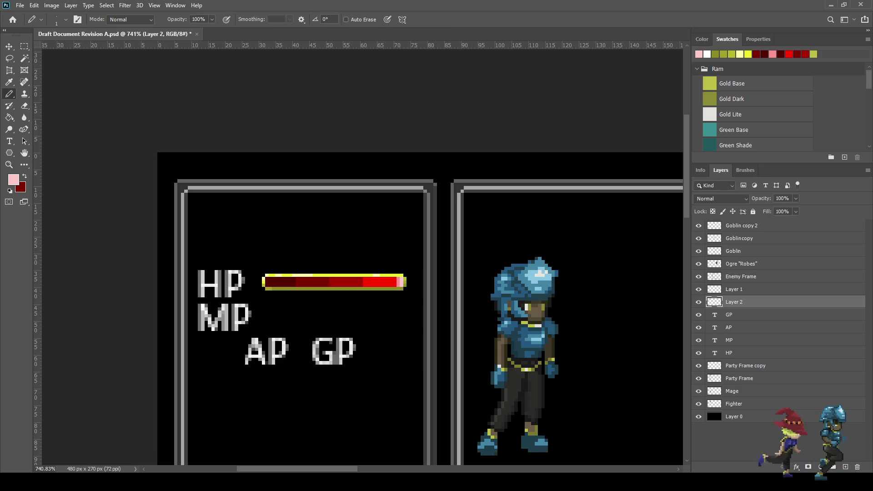
# Step: Hide the HP text layer, then delete it
pyautogui.click(698, 353)
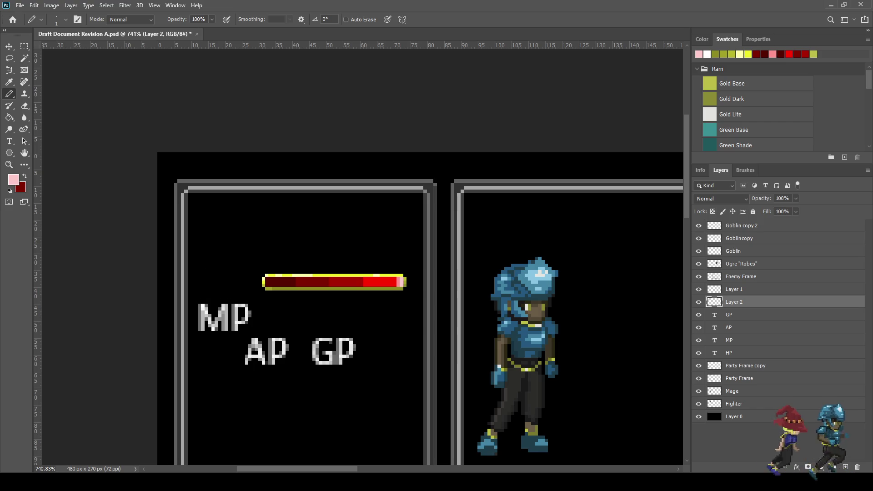
pyautogui.click(737, 352)
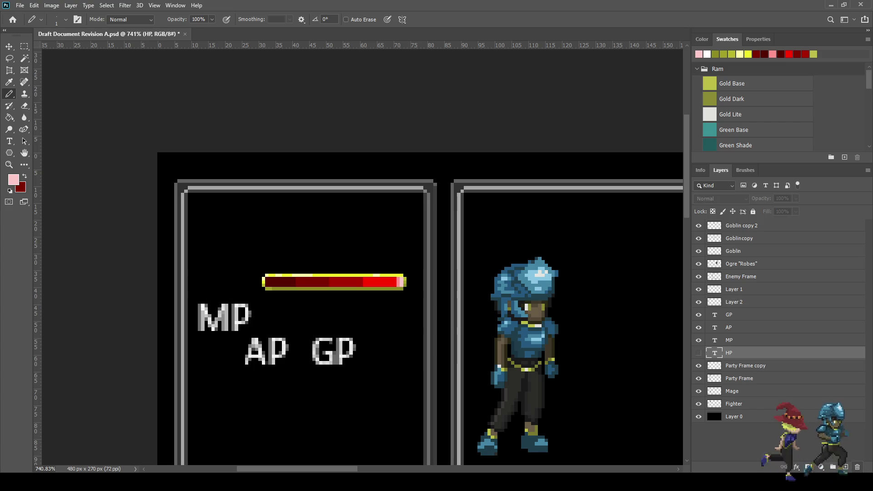
pyautogui.press('Delete')
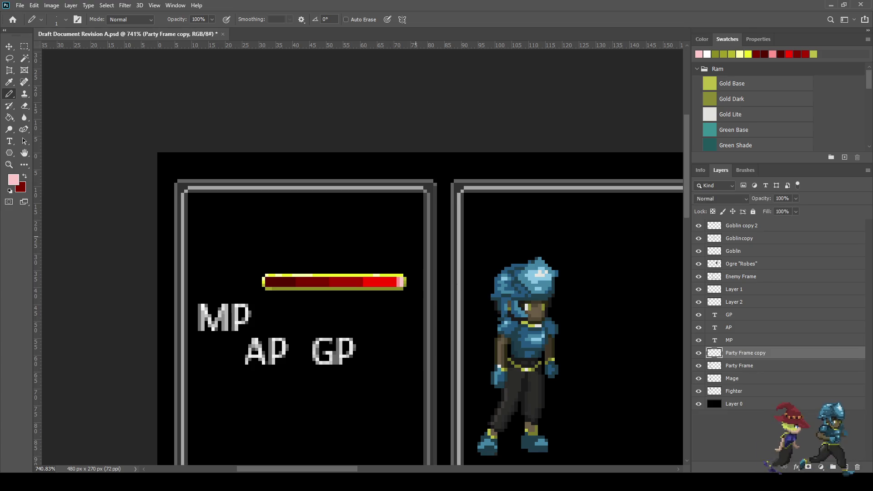
# Step: Make Layer 2 active and sample the bright red from the HP bar
pyautogui.click(734, 301)
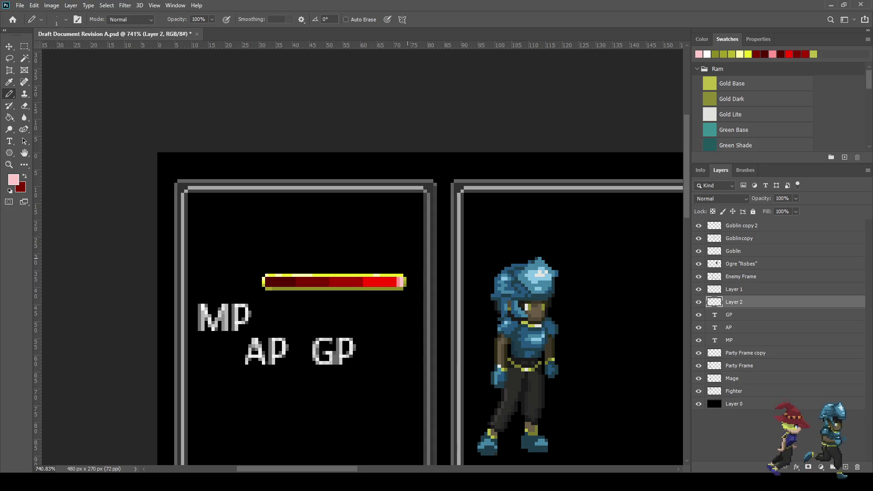
pyautogui.scroll(5, 346, 270)
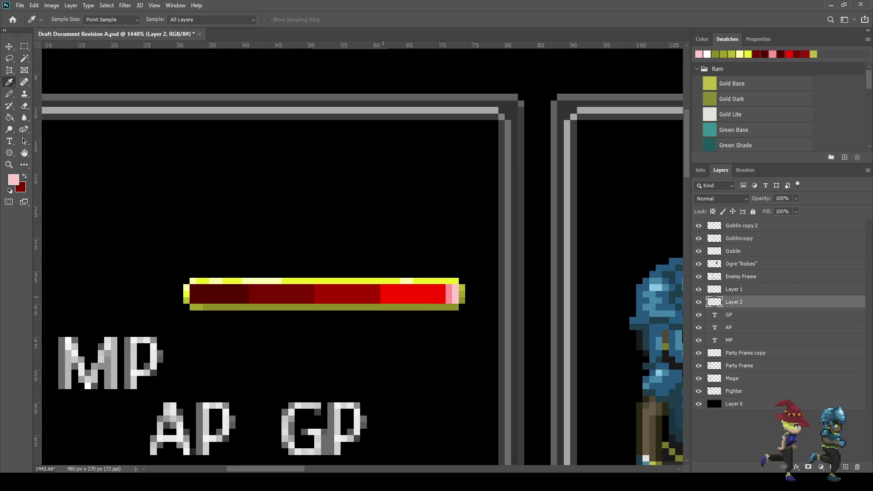
pyautogui.keyDown('alt'); pyautogui.click(414, 293); pyautogui.keyUp('alt')
pyautogui.press('b')
pyautogui.scroll(3, 346, 273)
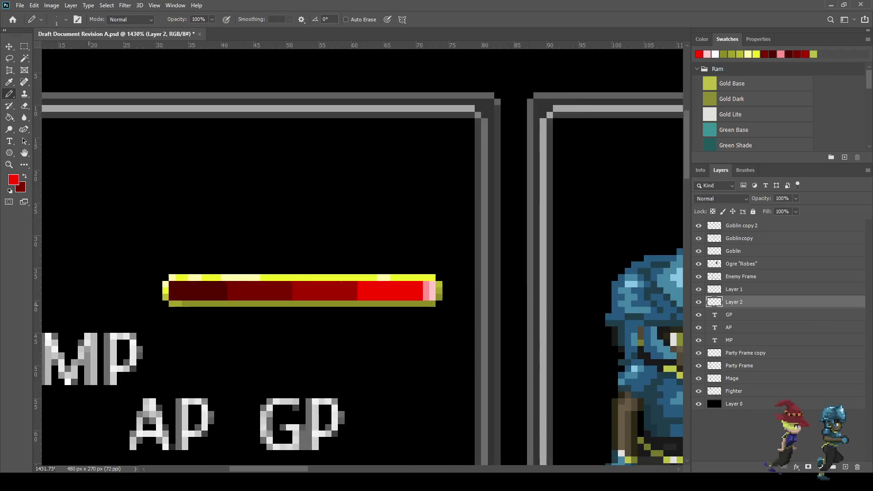
pyautogui.scroll(3, 323, 262)
# Step: Draw the heart outline's top-left and left side down to its bottom point in red
pyautogui.click(321, 260)
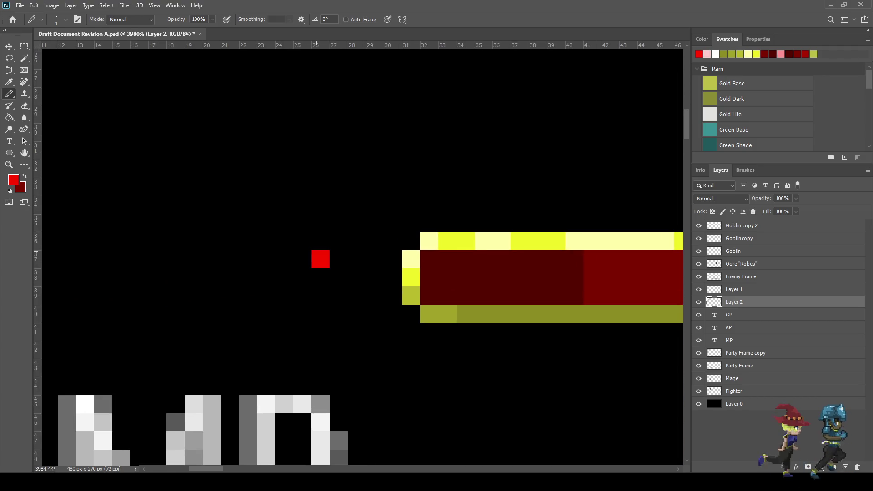
pyautogui.click(303, 241)
pyautogui.click(284, 241)
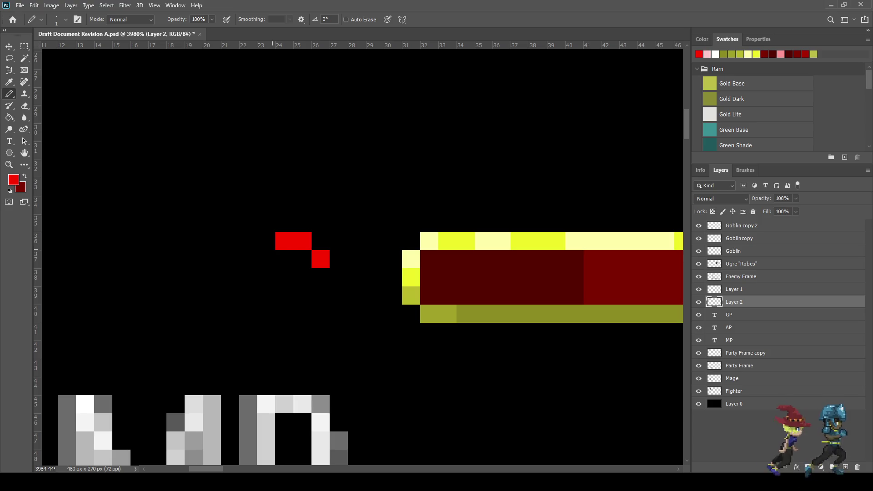
pyautogui.click(266, 259)
pyautogui.click(266, 277)
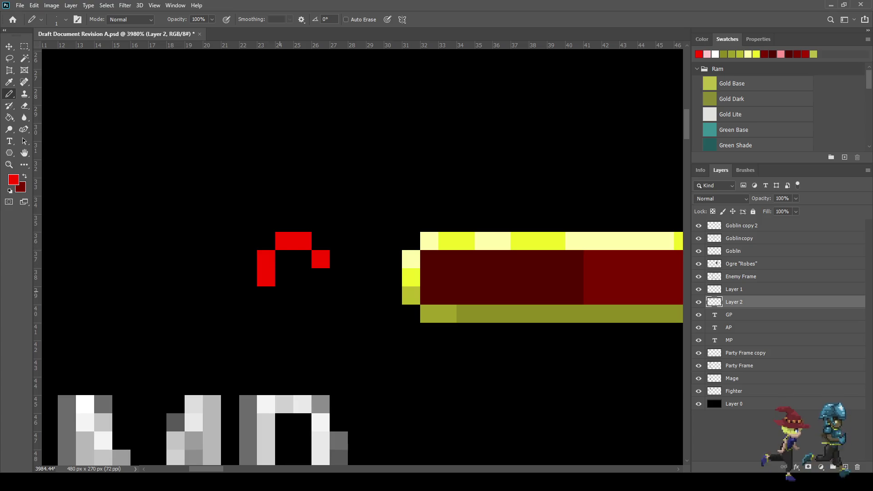
pyautogui.click(284, 296)
pyautogui.click(303, 313)
pyautogui.click(321, 331)
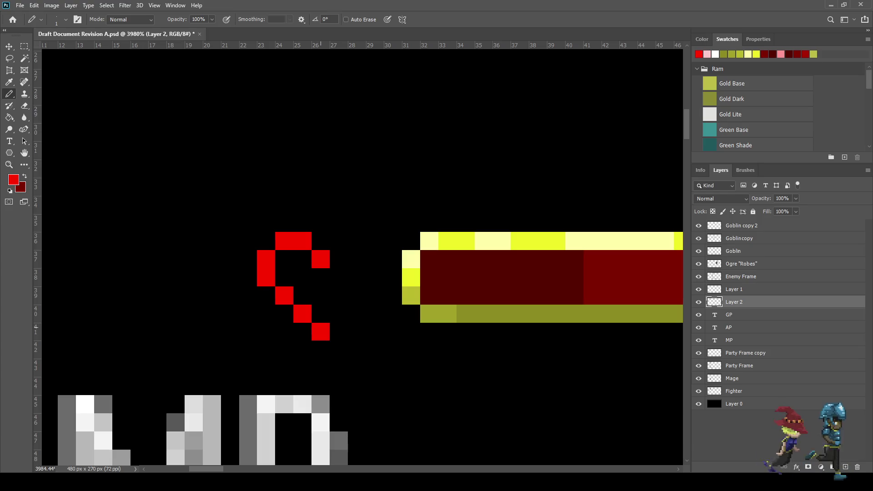
# Step: Draw the heart's right side and close its top, undoing one misplaced pixel
pyautogui.click(339, 313)
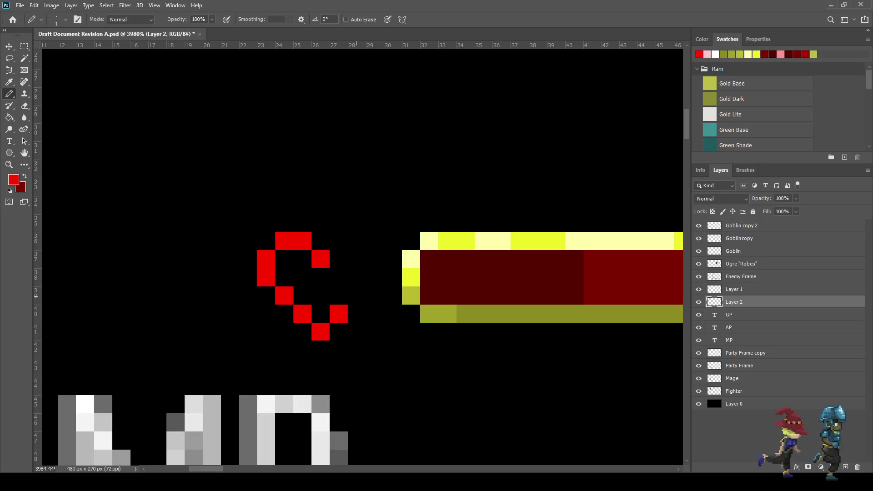
pyautogui.click(357, 295)
pyautogui.click(375, 278)
pyautogui.click(375, 259)
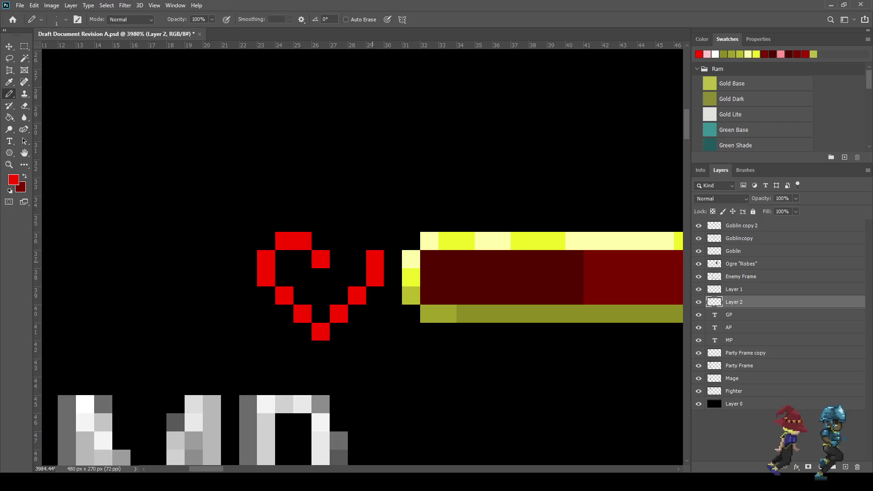
pyautogui.click(375, 241)
pyautogui.hotkey('ctrl', 'z')
pyautogui.click(357, 241)
pyautogui.click(341, 241)
# Step: Fill the heart's interior with red pixels
pyautogui.scroll(-5, 315, 265)
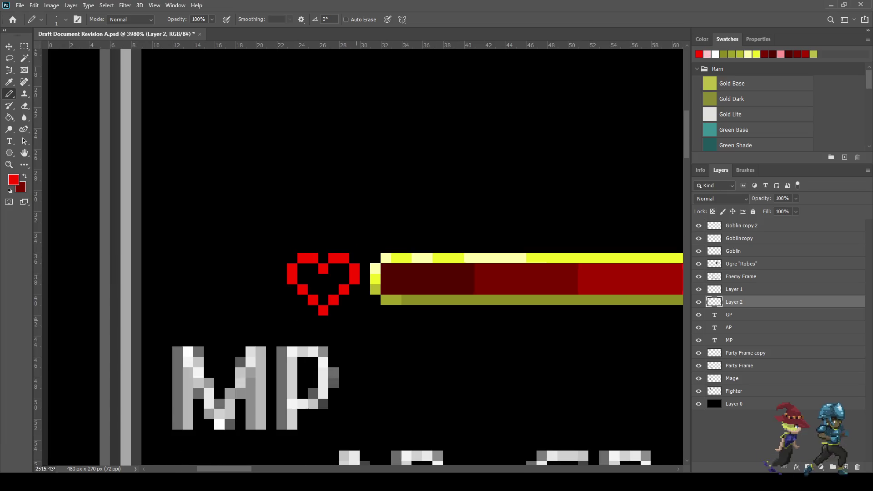
pyautogui.scroll(2, 314, 265)
pyautogui.scroll(5, 316, 279)
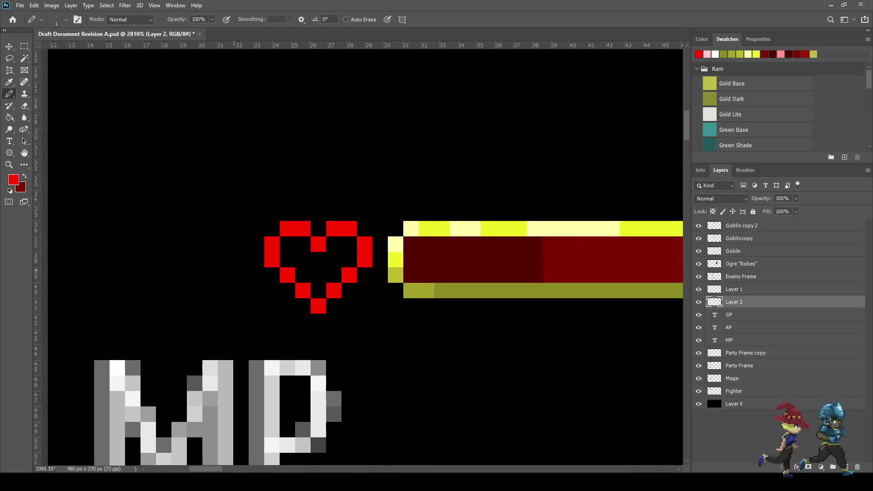
pyautogui.moveTo(298, 232)
pyautogui.mouseDown()
pyautogui.moveTo(275, 254)
pyautogui.moveTo(297, 277)
pyautogui.moveTo(342, 236)
pyautogui.moveTo(364, 243)
pyautogui.mouseUp()
pyautogui.scroll(-5, 382, 239)
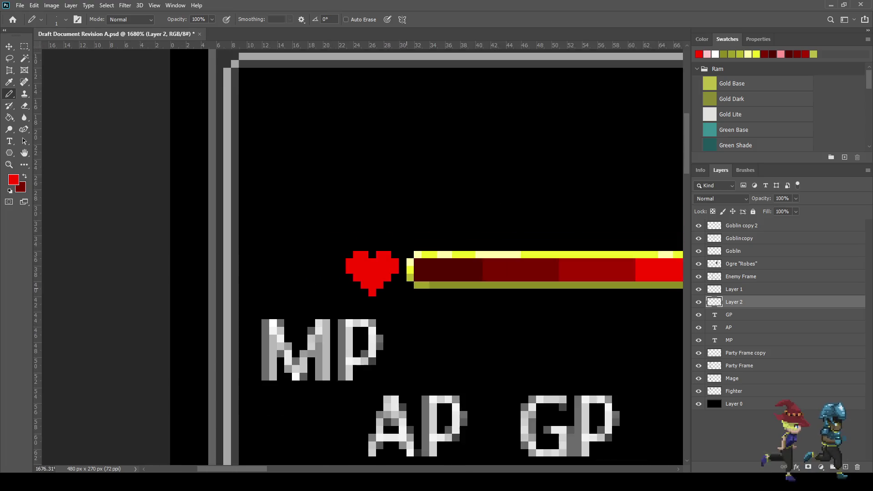
pyautogui.scroll(4, 382, 239)
pyautogui.scroll(1, 387, 257)
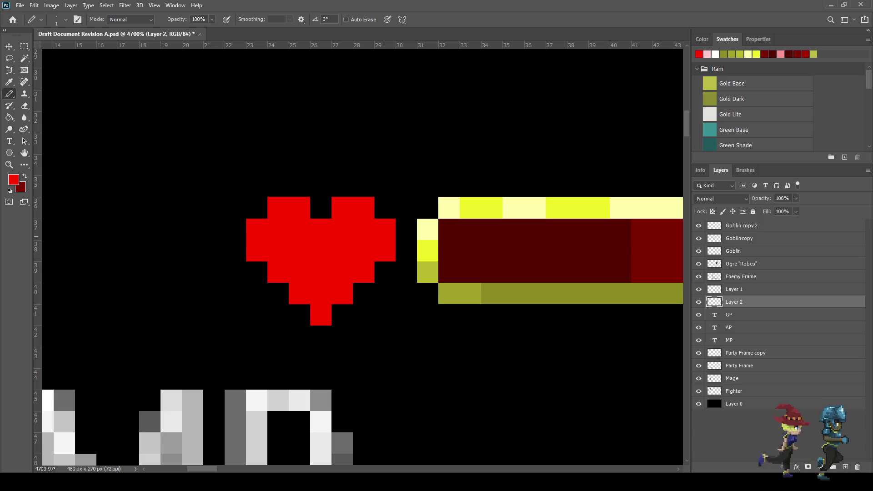
# Step: Select the red heart with the Magic Wand and move it one pixel left, then deselect
pyautogui.press('w')
pyautogui.click(320, 250)
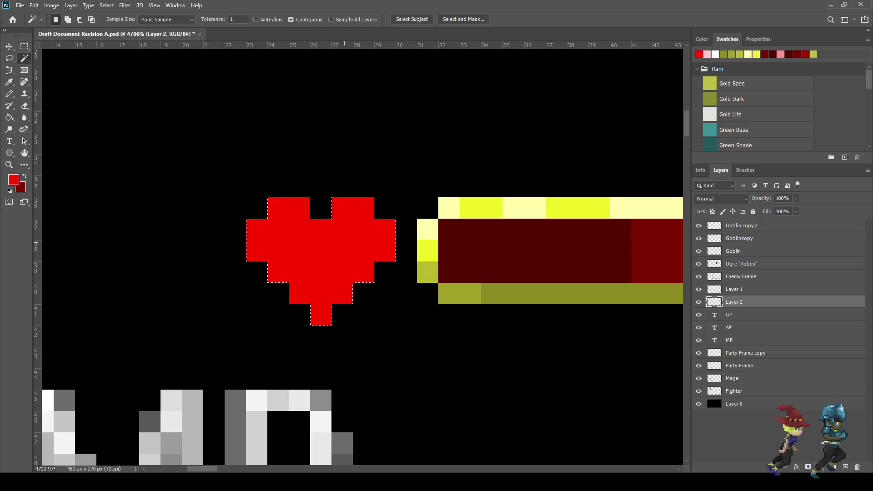
pyautogui.hotkey('ctrl', 't')
pyautogui.press('Left')
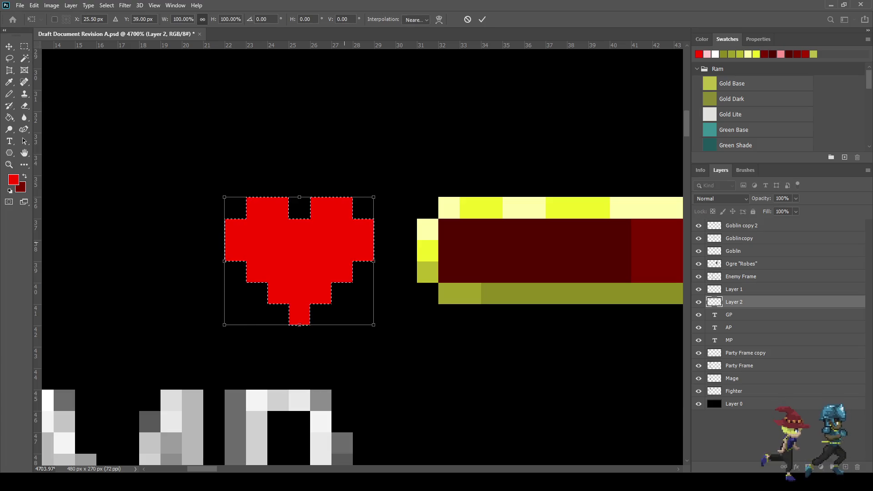
pyautogui.press('Up')
pyautogui.press('Down')
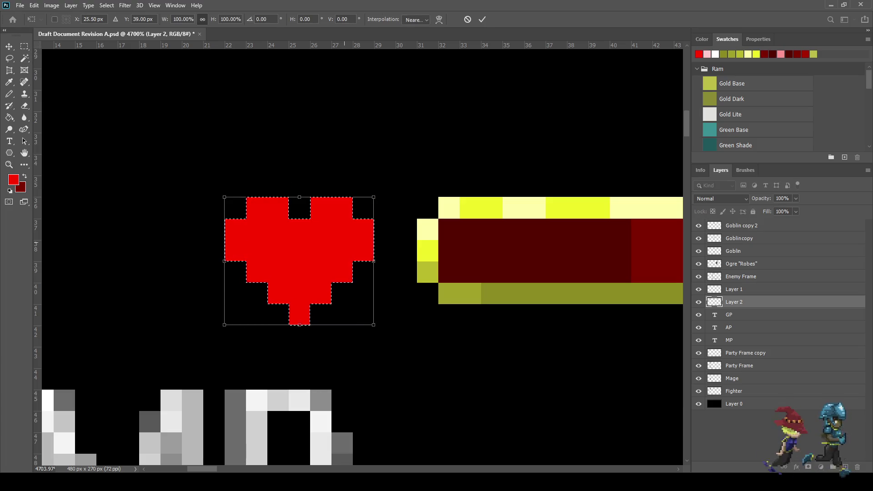
pyautogui.press('Return')
pyautogui.hotkey('ctrl', 'd')
# Step: Add red pixels at the heart's tip, up its right side and across the top right
pyautogui.press('b')
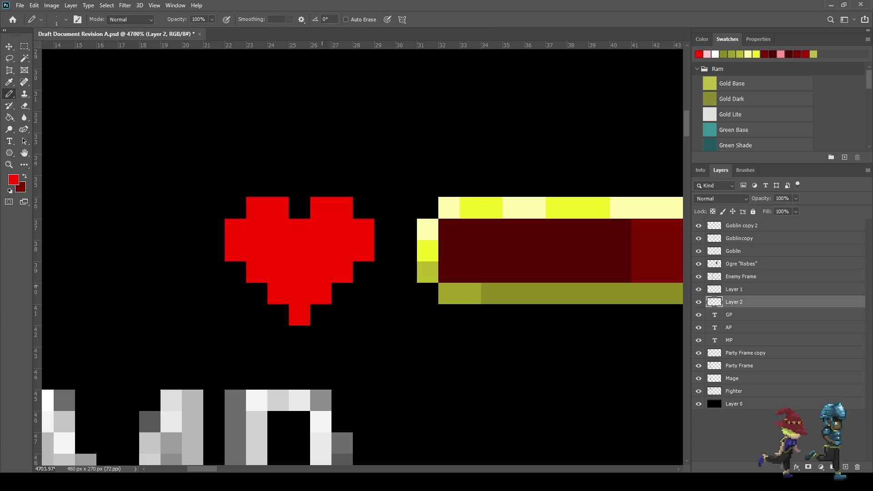
pyautogui.click(321, 314)
pyautogui.click(299, 336)
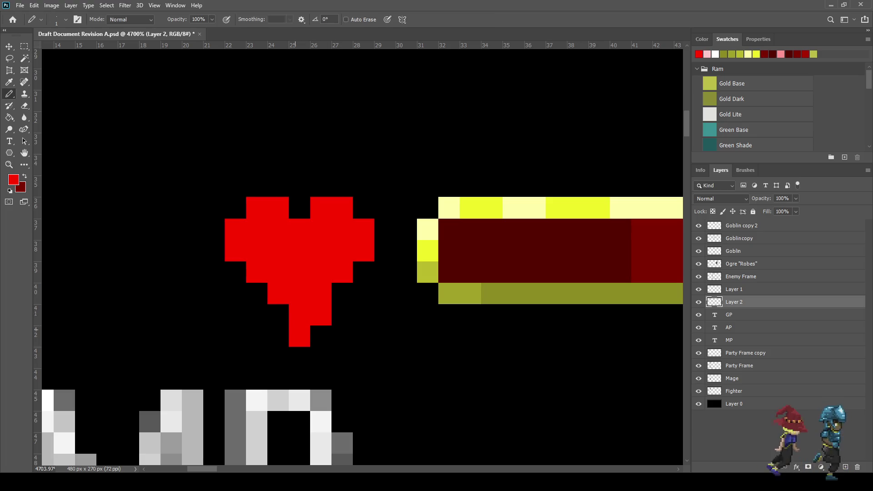
pyautogui.click(343, 293)
pyautogui.click(364, 272)
pyautogui.click(385, 251)
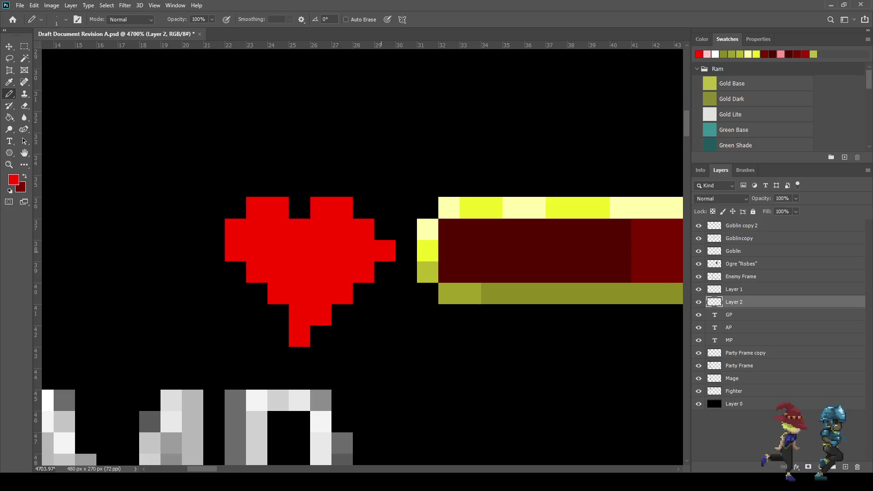
pyautogui.click(385, 229)
pyautogui.click(363, 207)
pyautogui.click(342, 186)
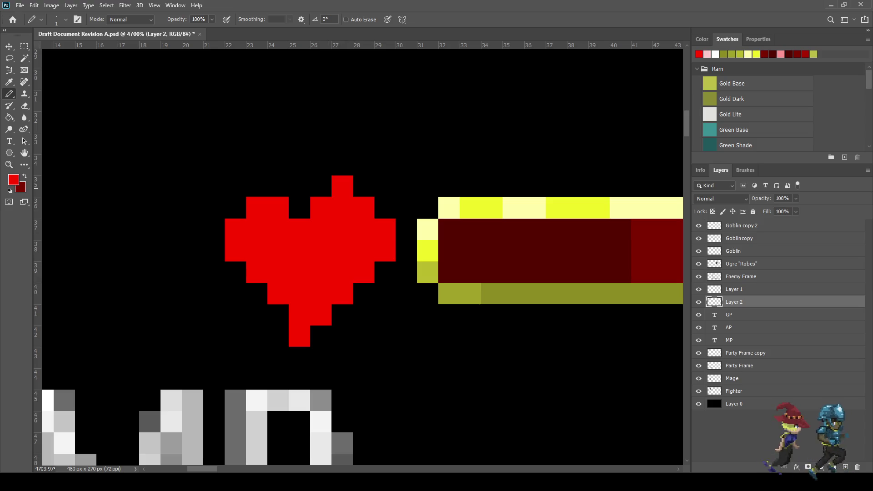
pyautogui.click(320, 186)
# Step: Add red pixels across the heart's top left, down its left side and lower left
pyautogui.click(299, 208)
pyautogui.click(278, 186)
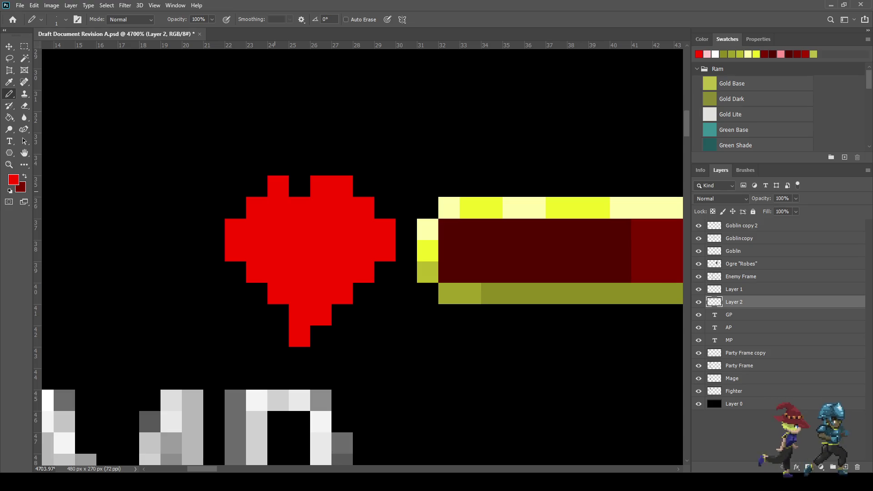
pyautogui.click(257, 186)
pyautogui.click(235, 208)
pyautogui.click(214, 230)
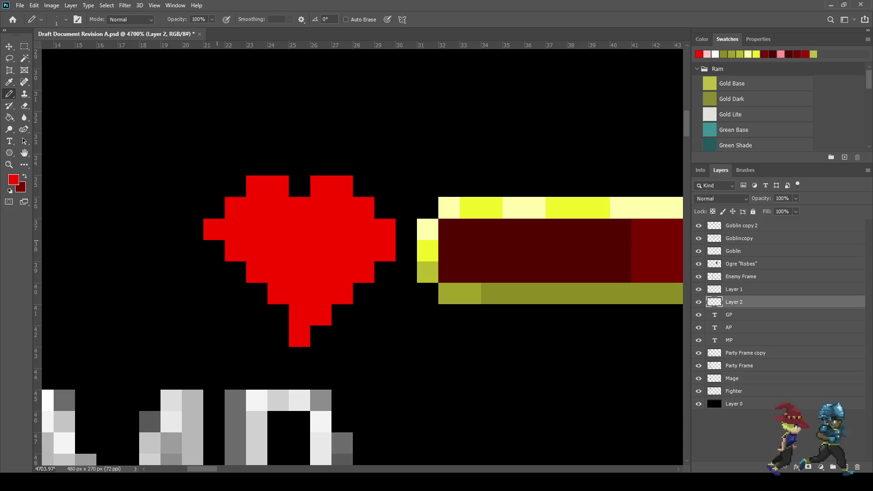
pyautogui.click(213, 250)
pyautogui.click(235, 272)
pyautogui.click(257, 293)
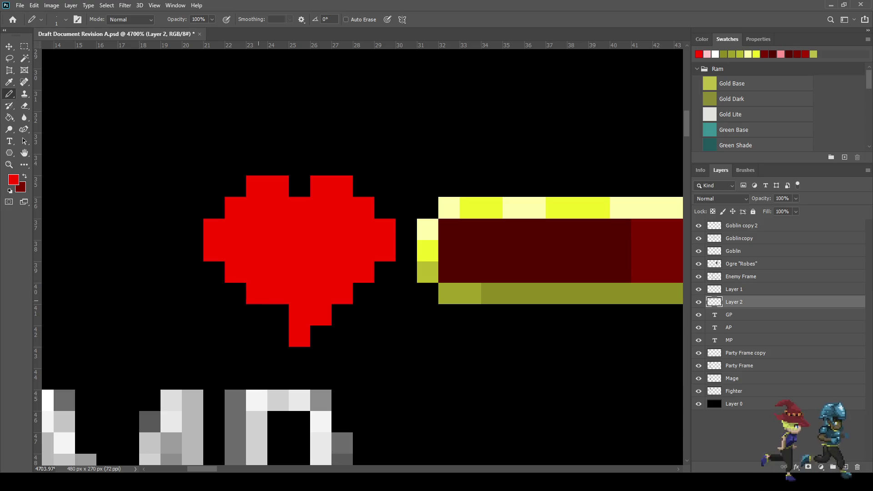
pyautogui.click(278, 315)
pyautogui.scroll(-4, 354, 323)
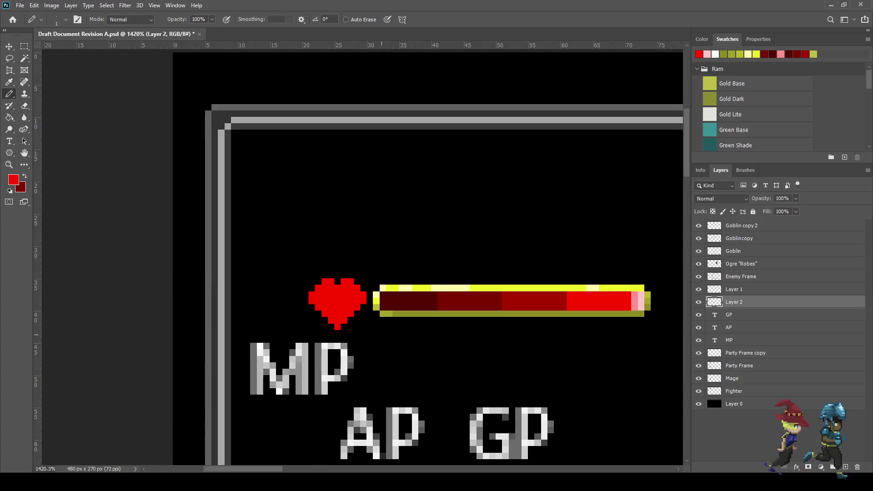
pyautogui.scroll(3, 354, 327)
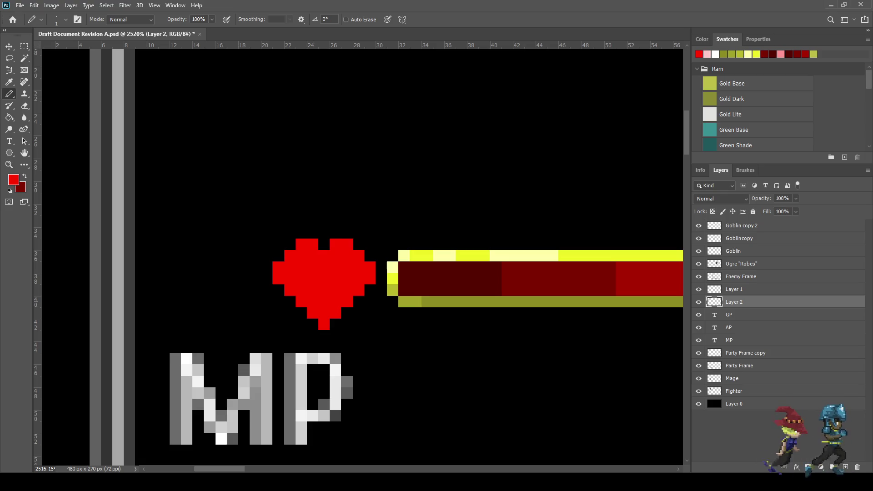
pyautogui.scroll(-1, 355, 318)
# Step: Erase the heart's outermost left and right pixel columns to slim it
pyautogui.press('e')
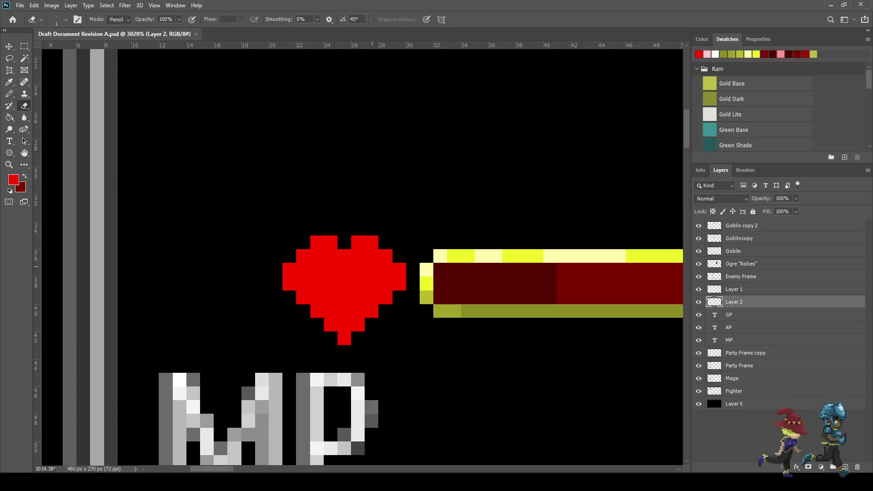
pyautogui.moveTo(397, 268); pyautogui.dragTo(397, 284)
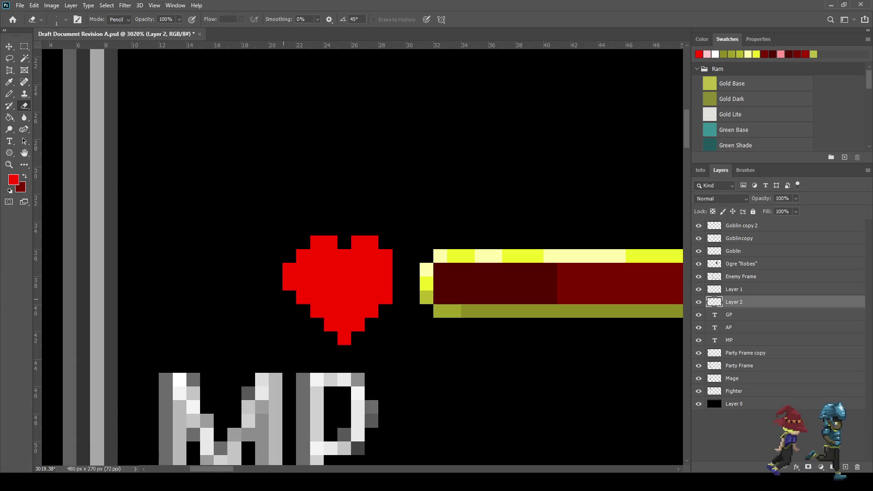
pyautogui.moveTo(289, 269); pyautogui.dragTo(289, 283)
pyautogui.scroll(-4, 230, 186)
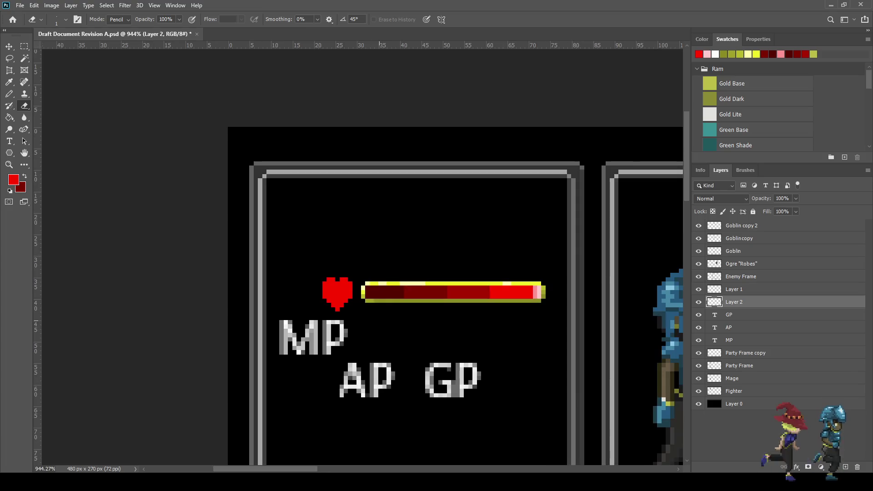
pyautogui.scroll(3, 231, 186)
# Step: Sample the dark red shade and trim extra pixels off the heart's right edge
pyautogui.press('i')
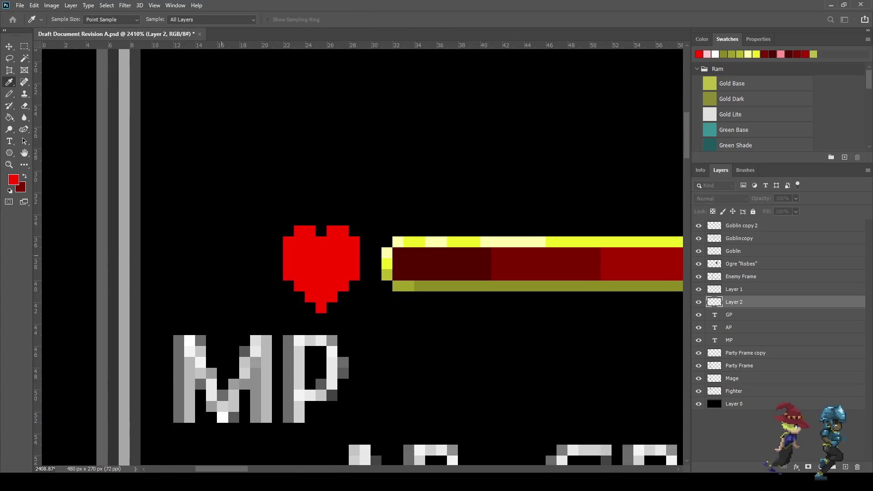
pyautogui.click(436, 264)
pyautogui.press('e')
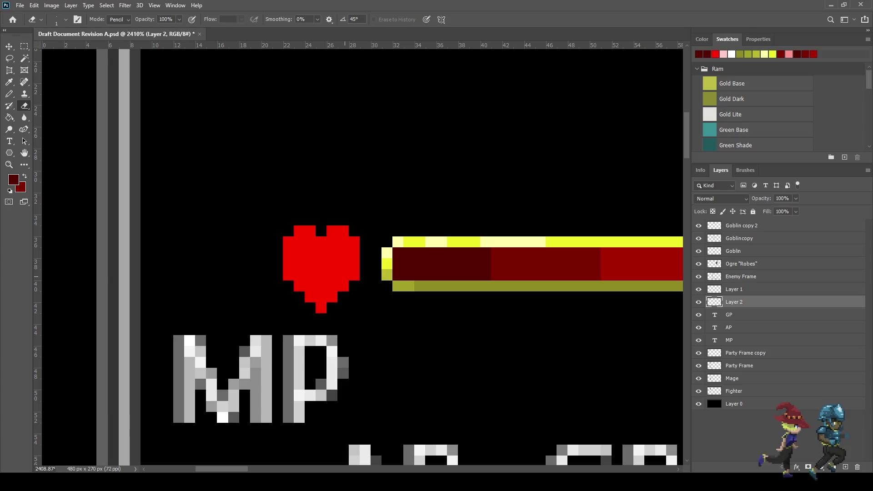
pyautogui.moveTo(353, 263); pyautogui.dragTo(354, 275)
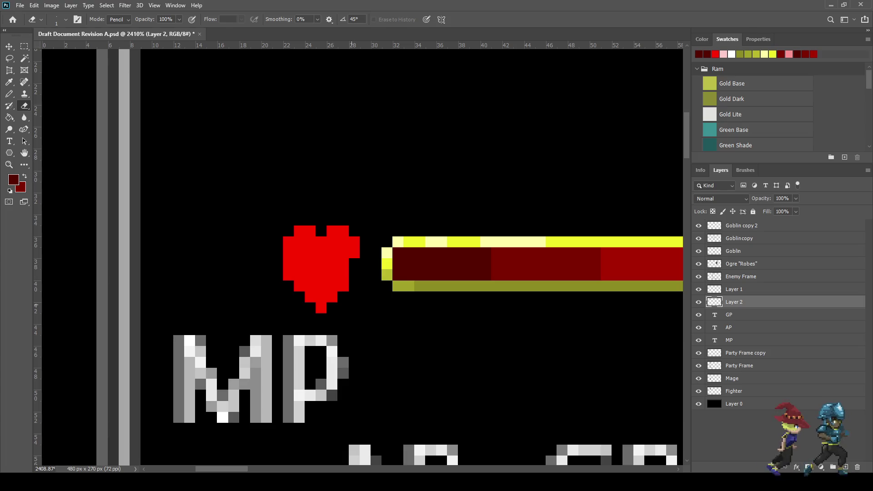
# Step: Shade the heart's lower-right diagonal edge and bottom tip pixel in dark red
pyautogui.press('b')
pyautogui.click(355, 263)
pyautogui.click(355, 275)
pyautogui.click(344, 285)
pyautogui.click(333, 296)
pyautogui.click(321, 308)
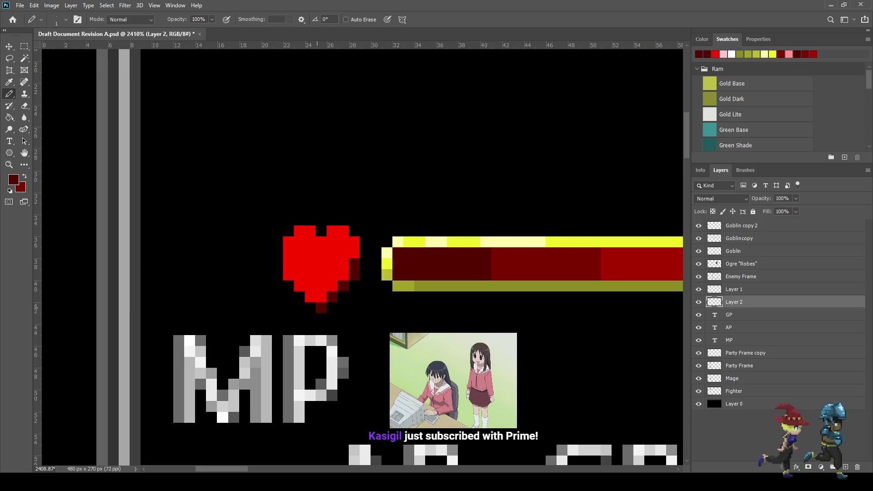
# Step: Add dark red pixels on the heart's right edge and lower body
pyautogui.scroll(1, 346, 207)
pyautogui.scroll(3, 348, 258)
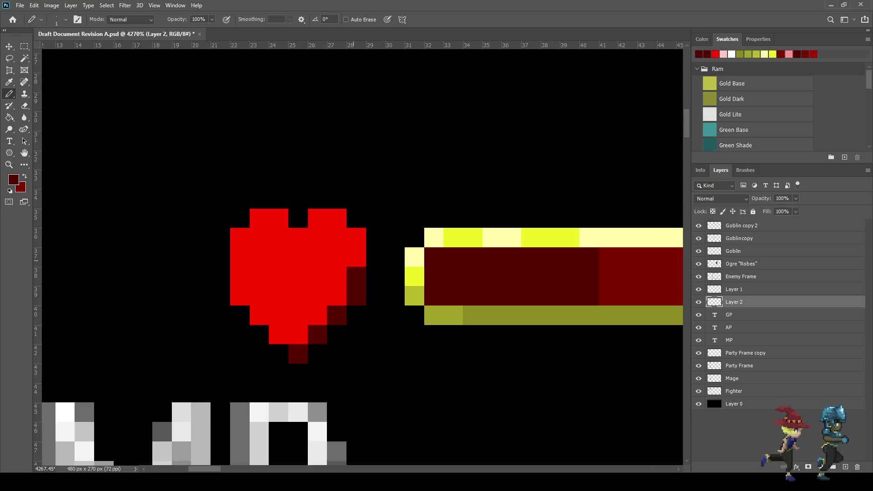
pyautogui.click(356, 256)
pyautogui.click(337, 295)
pyautogui.click(318, 316)
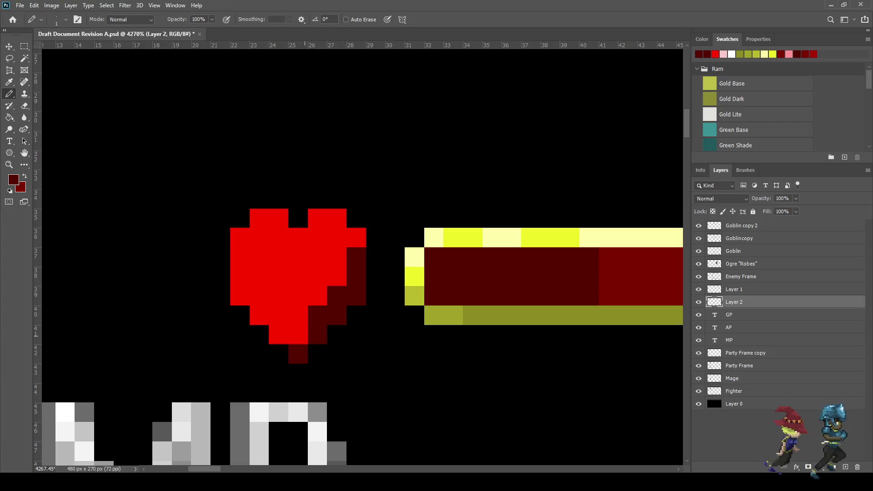
# Step: Extend the dark red shading down the heart's right side toward its tip
pyautogui.scroll(-3, 414, 298)
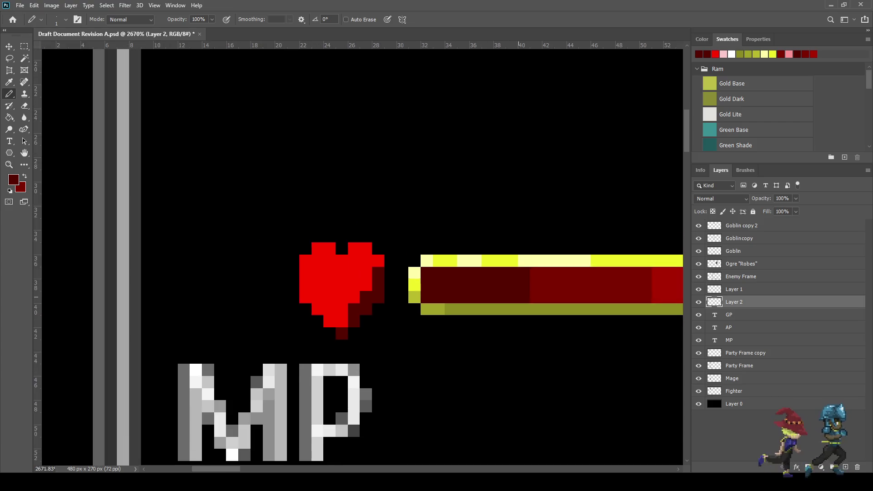
pyautogui.press('i')
pyautogui.press('b')
pyautogui.click(378, 261)
pyautogui.click(366, 273)
pyautogui.click(366, 285)
pyautogui.click(353, 297)
pyautogui.click(342, 309)
pyautogui.click(342, 321)
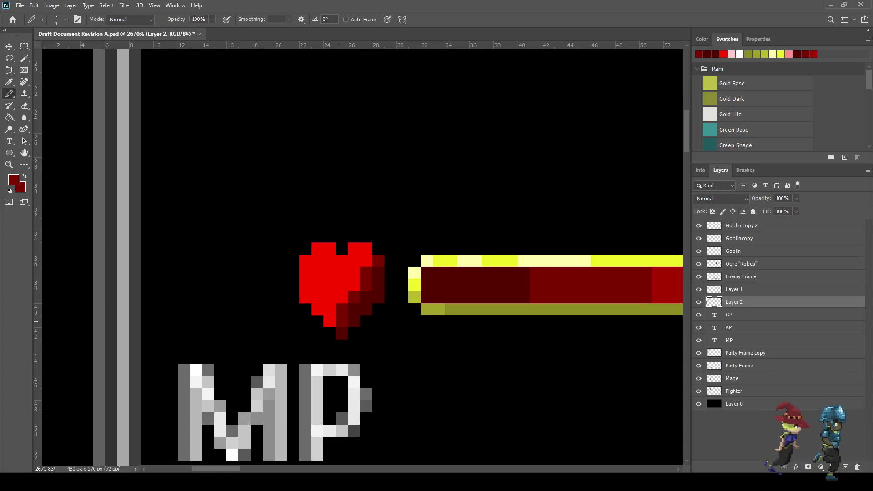
pyautogui.click(329, 321)
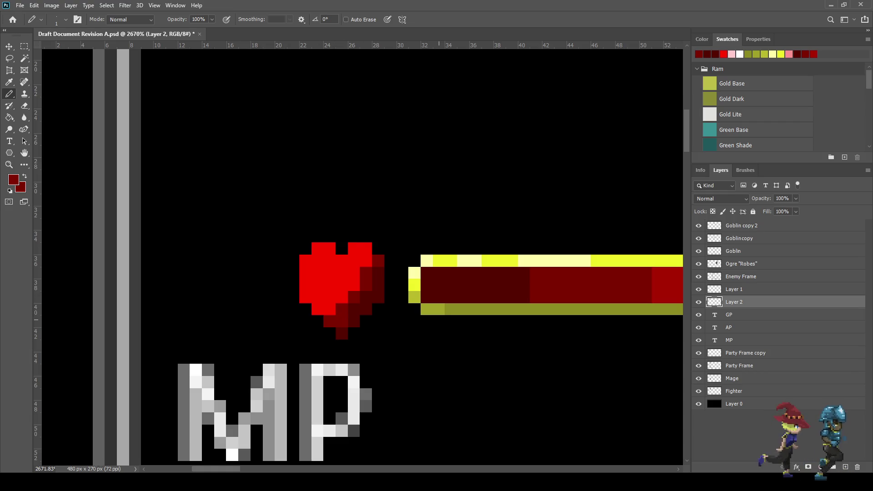
pyautogui.scroll(-2, 502, 303)
# Step: Add dark red shading to the heart's upper right, right side and bottom
pyautogui.press('i')
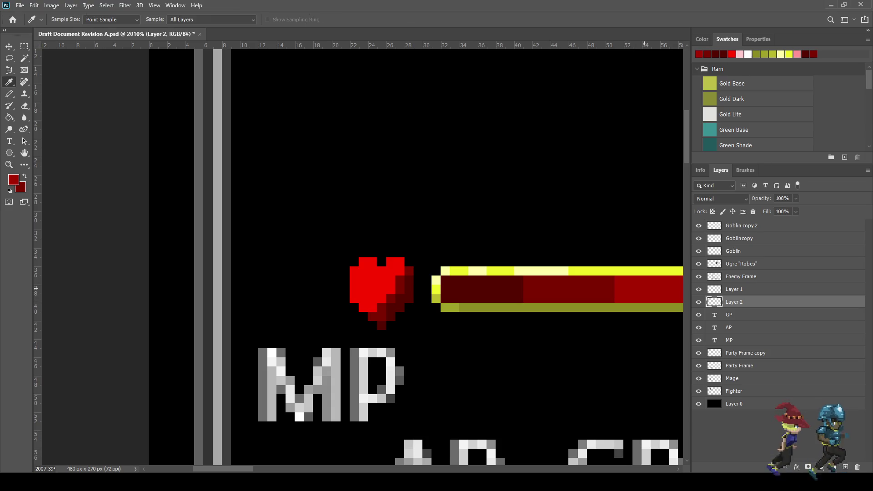
pyautogui.press('b')
pyautogui.scroll(4, 403, 282)
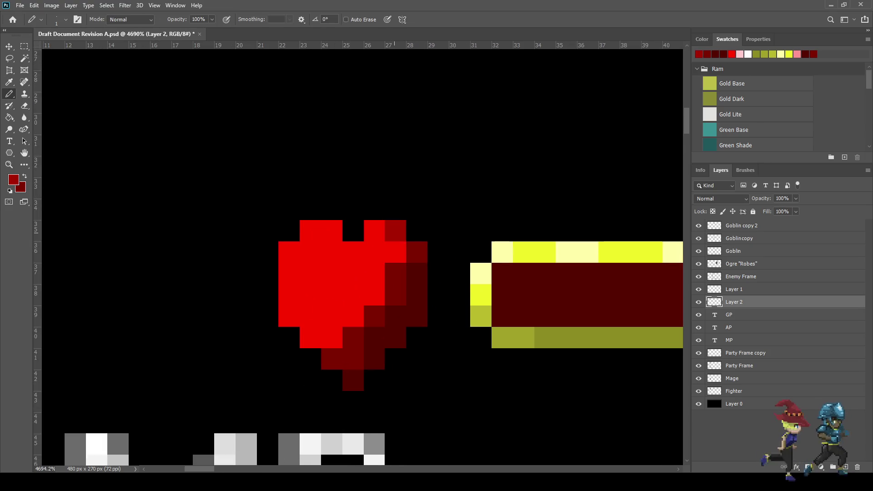
pyautogui.click(395, 253)
pyautogui.click(374, 273)
pyautogui.click(375, 294)
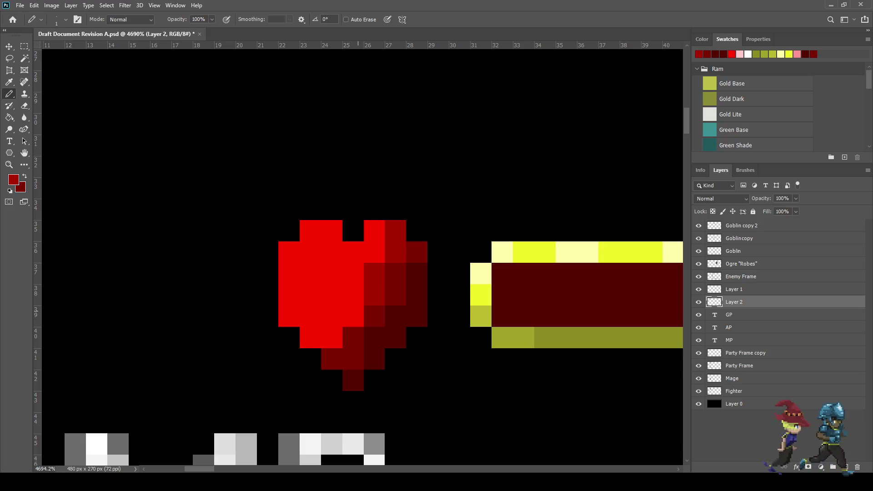
pyautogui.click(353, 317)
pyautogui.click(331, 337)
pyautogui.scroll(-5, 318, 339)
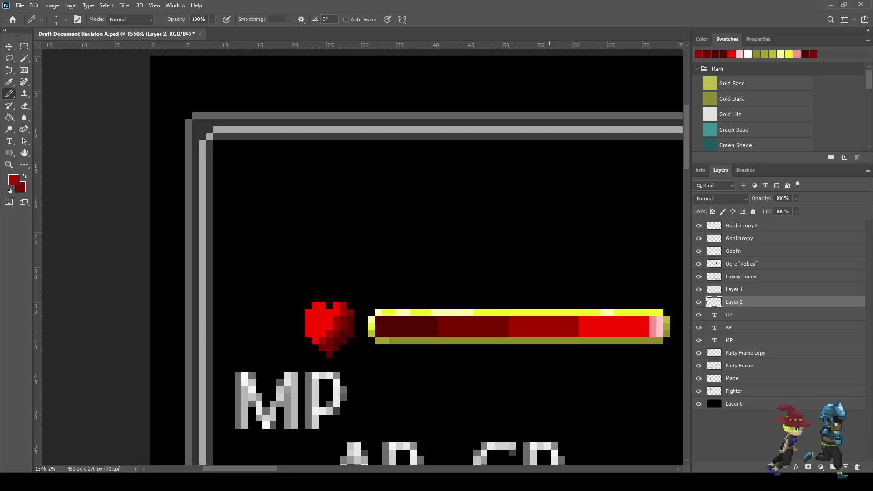
# Step: Sample the bright red from the canvas as the pencil colour
pyautogui.press('i')
pyautogui.click(731, 54)
pyautogui.scroll(3, 173, 342)
pyautogui.press('b')
pyautogui.scroll(-5, 455, 300)
pyautogui.scroll(3, 600, 312)
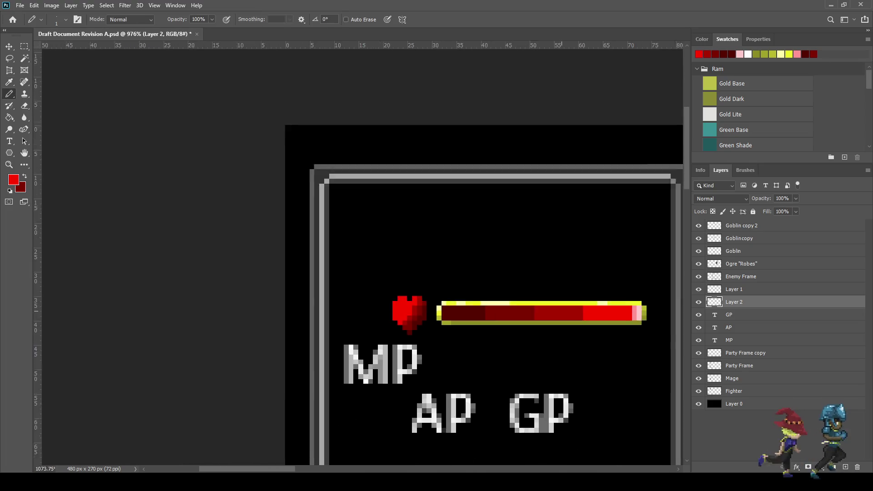
# Step: Sample pale pink and paint highlight pixels on the heart's top-left bump and left edge
pyautogui.press('i')
pyautogui.click(650, 307)
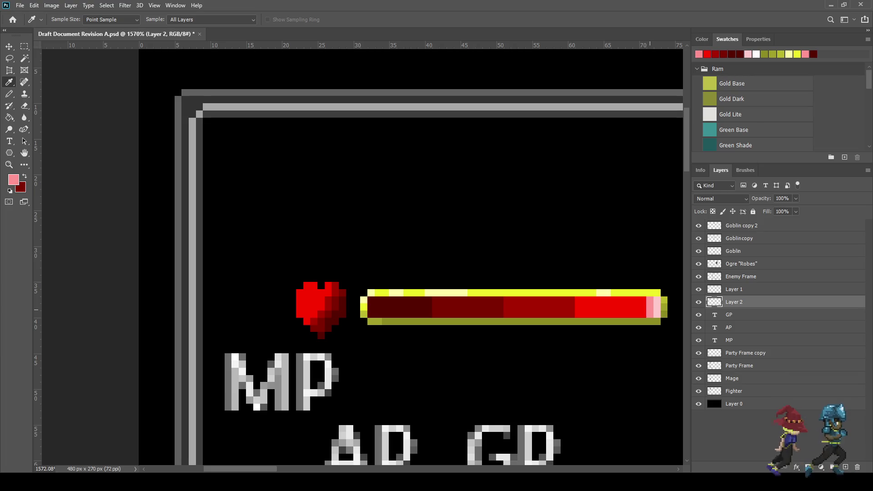
pyautogui.scroll(5, 269, 296)
pyautogui.press('b')
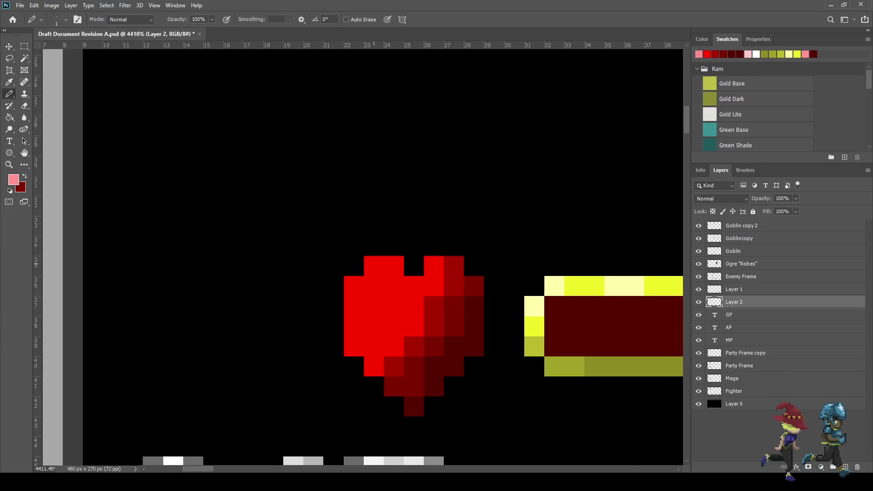
pyautogui.click(373, 265)
pyautogui.click(353, 286)
pyautogui.click(353, 306)
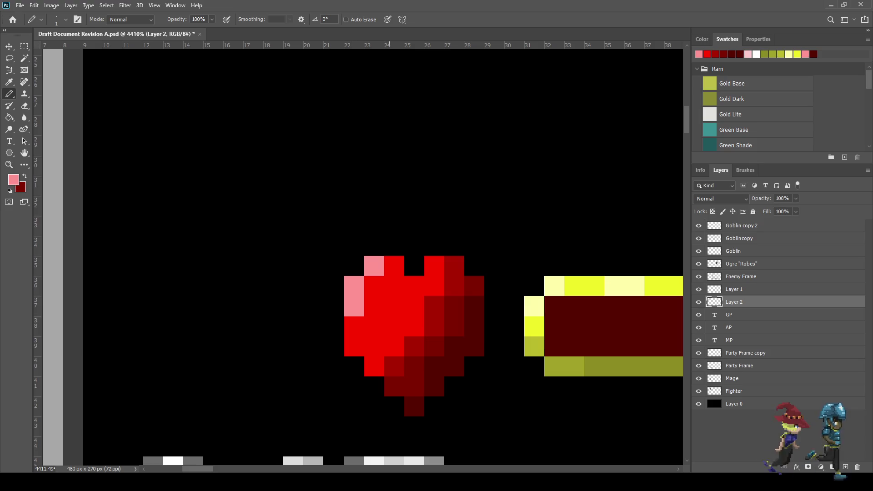
pyautogui.click(387, 302)
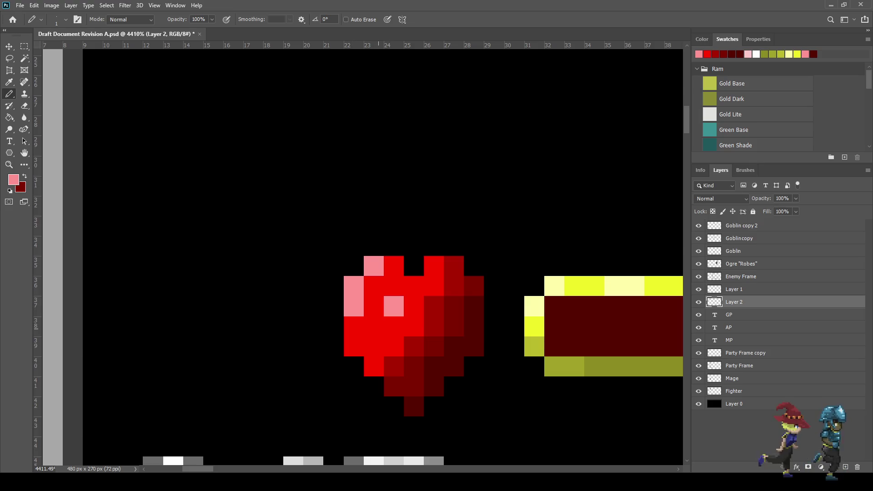
# Step: Rework the pink highlights, undoing one pixel and adding three more on the heart
pyautogui.scroll(-10, 369, 341)
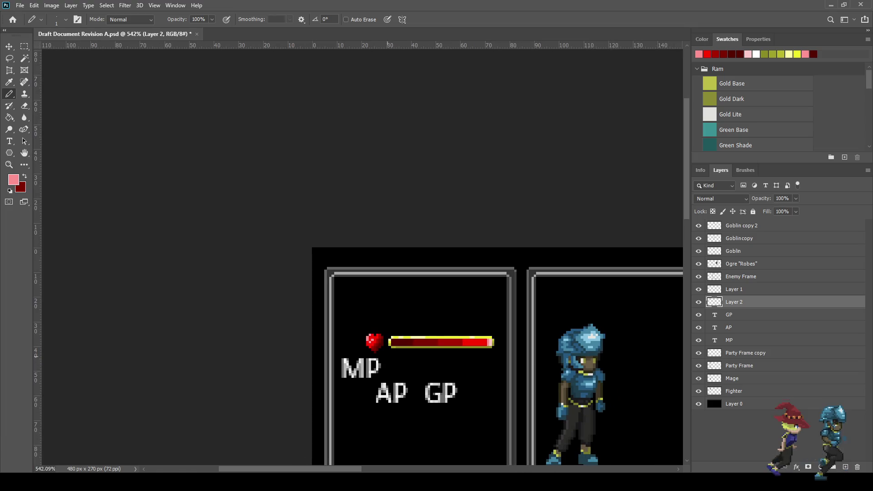
pyautogui.scroll(5, 363, 347)
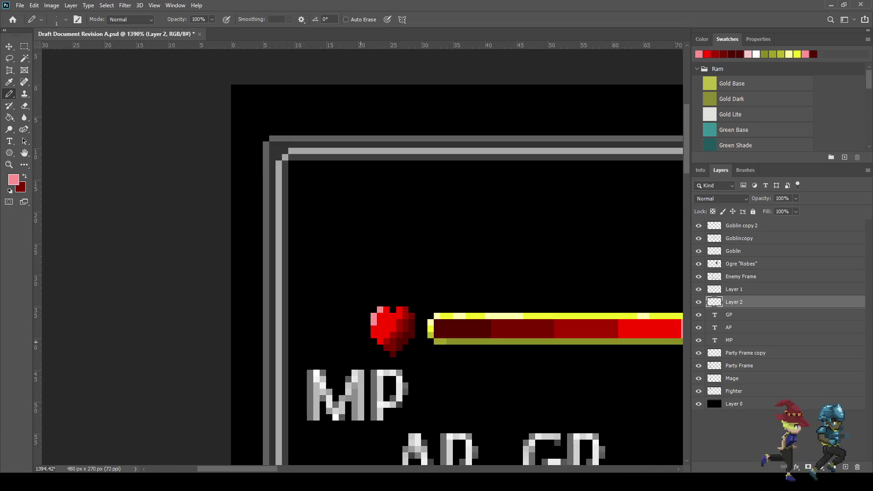
pyautogui.click(387, 305)
pyautogui.scroll(-4, 388, 343)
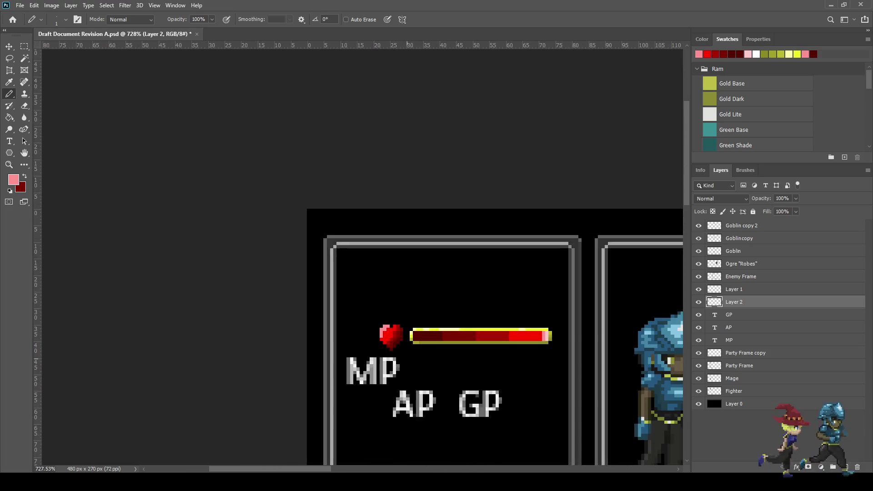
pyautogui.scroll(3, 389, 339)
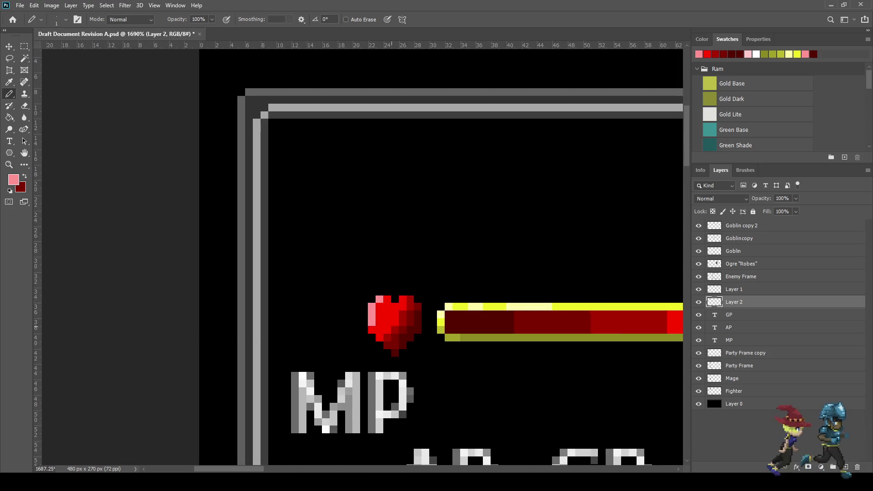
pyautogui.hotkey('ctrl', 'z')
pyautogui.scroll(3, 381, 312)
pyautogui.click(394, 300)
pyautogui.click(377, 318)
pyautogui.click(377, 335)
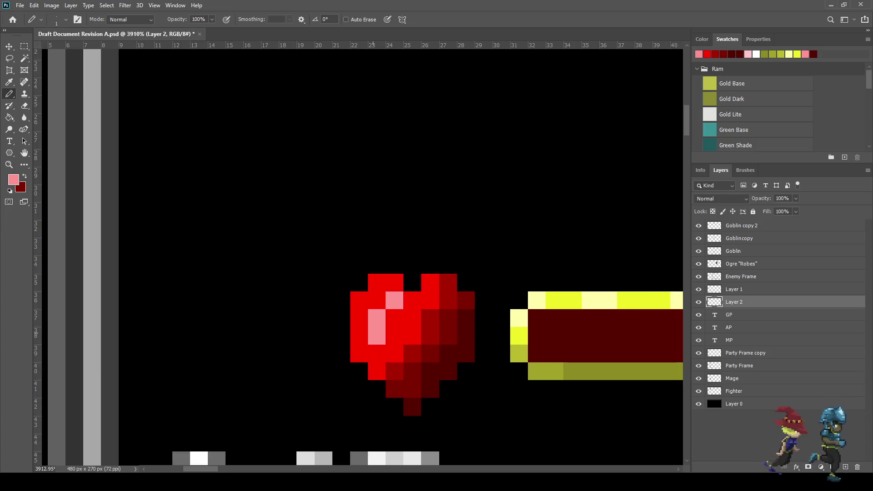
# Step: Paint three more pink highlight pixels on the heart's upper left
pyautogui.scroll(-4, 376, 336)
pyautogui.scroll(-2, 386, 326)
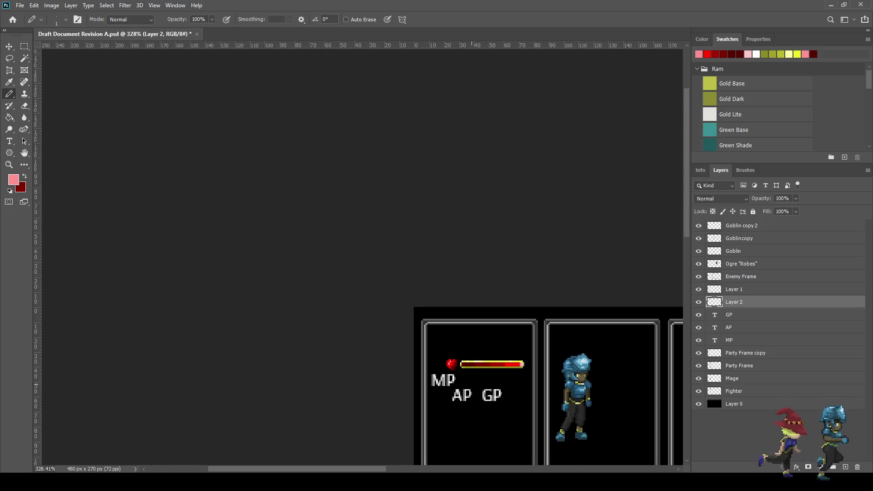
pyautogui.scroll(3, 386, 326)
pyautogui.scroll(5, 393, 314)
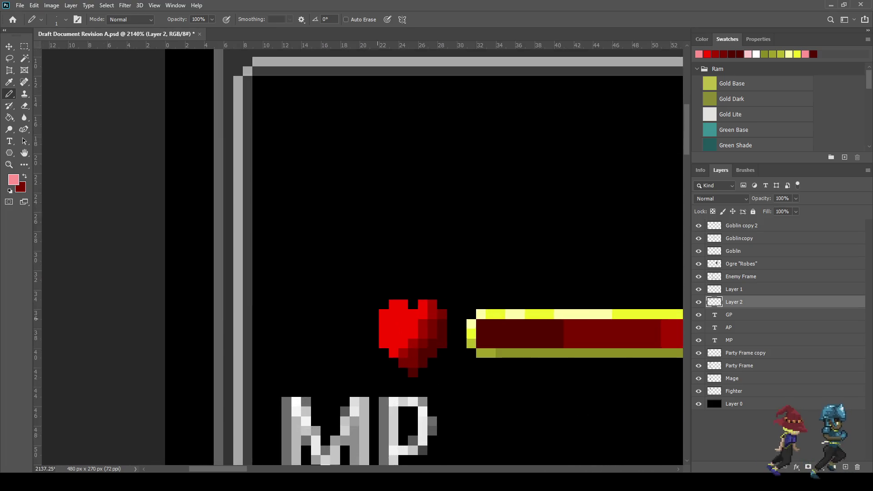
pyautogui.click(396, 287)
pyautogui.click(375, 307)
pyautogui.click(375, 328)
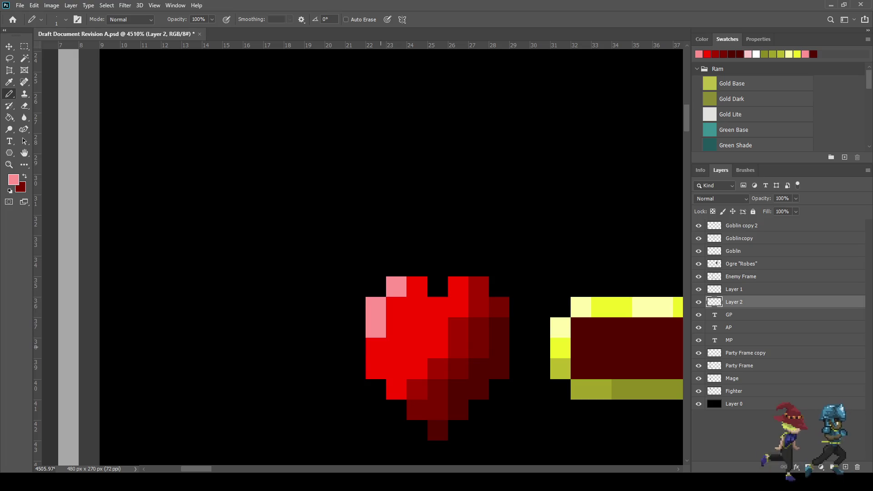
# Step: Undo the remaining pink highlights and view the whole battle screen with Ctrl+1
pyautogui.scroll(-5, 421, 360)
pyautogui.scroll(3, 432, 354)
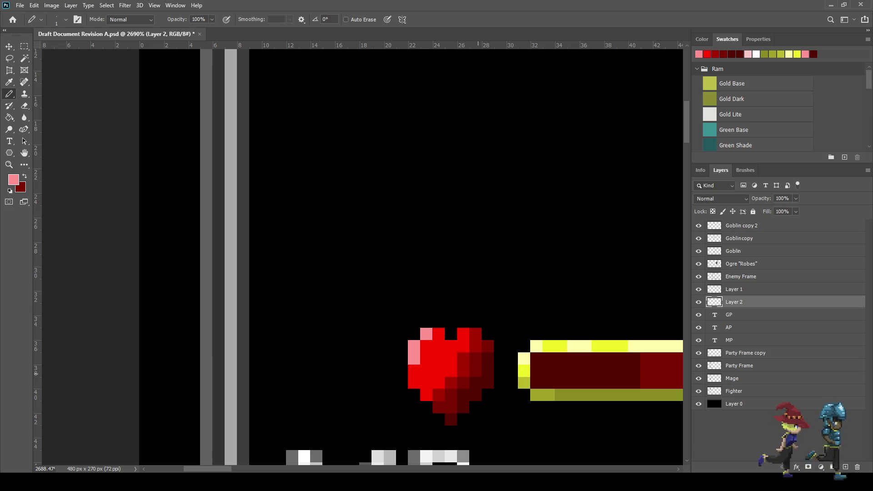
pyautogui.hotkey('ctrl', 'z')
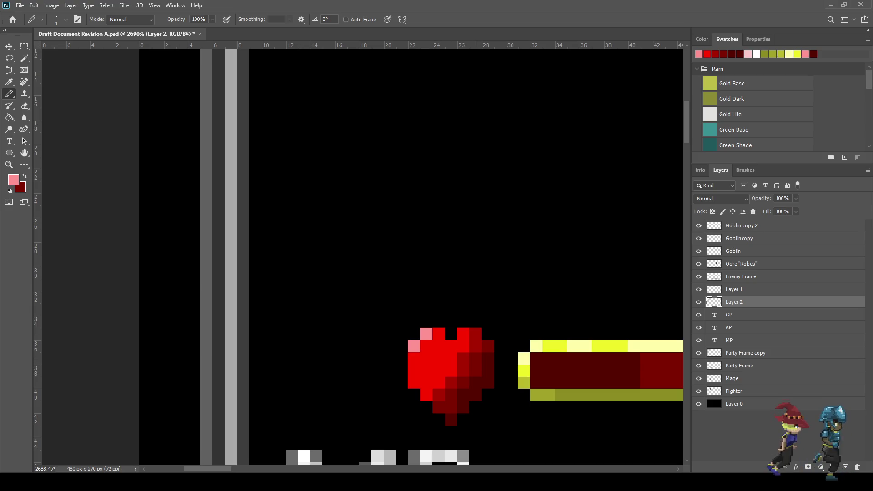
pyautogui.hotkey('ctrl', 'z')
pyautogui.hotkey('ctrl', 'z')
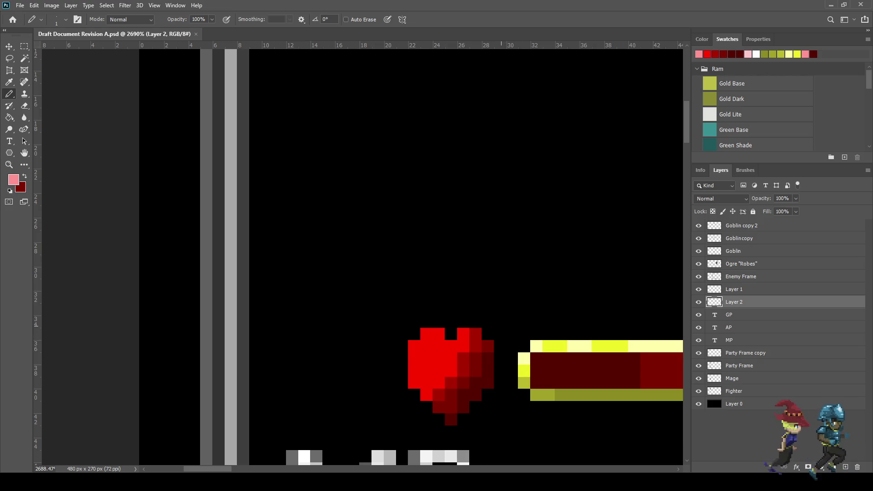
pyautogui.hotkey('ctrl', '1')
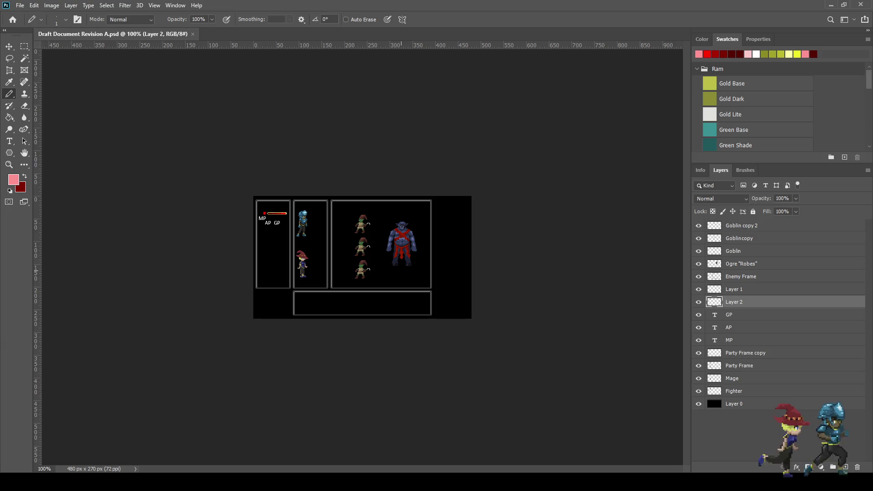
# Step: Zoom the canvas in on the heart and HP bar
pyautogui.scroll(5, 292, 222)
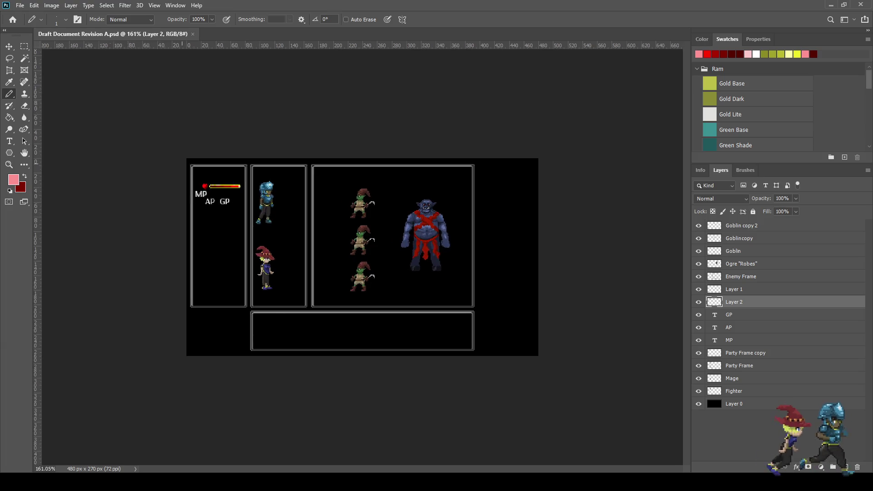
pyautogui.hscroll(-5, 362, 253)
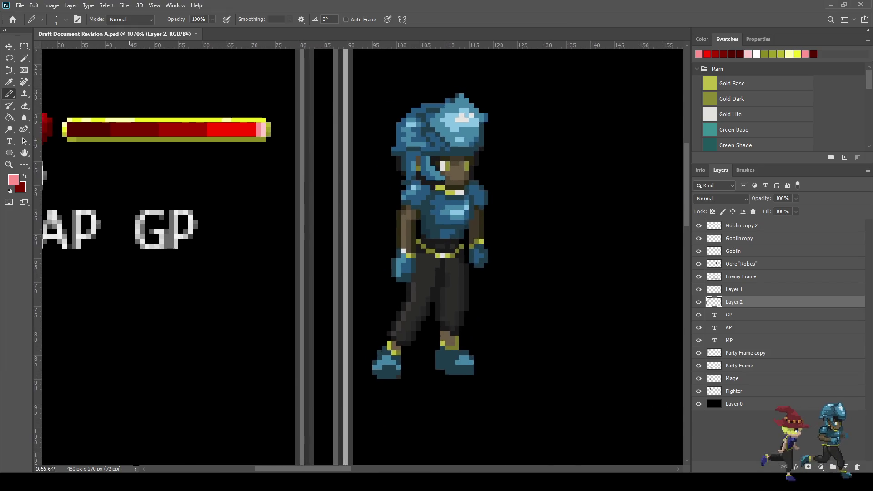
pyautogui.scroll(1, 362, 253)
pyautogui.scroll(2, 327, 191)
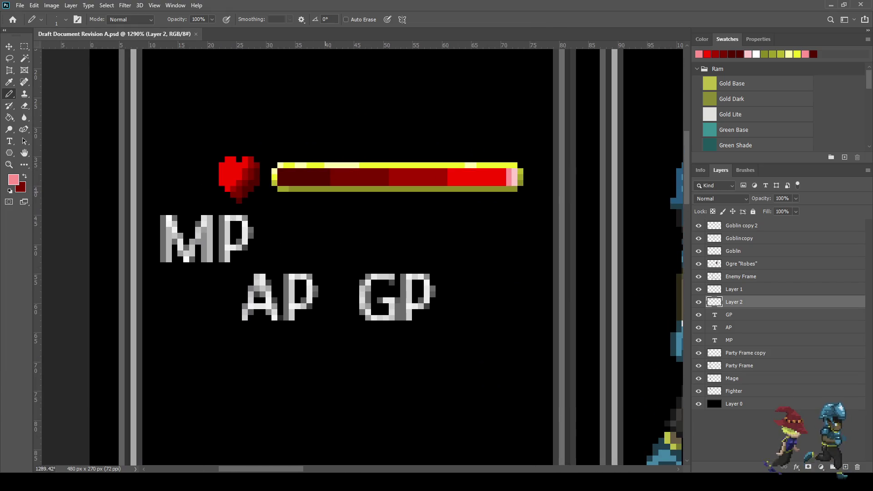
pyautogui.scroll(1, 327, 225)
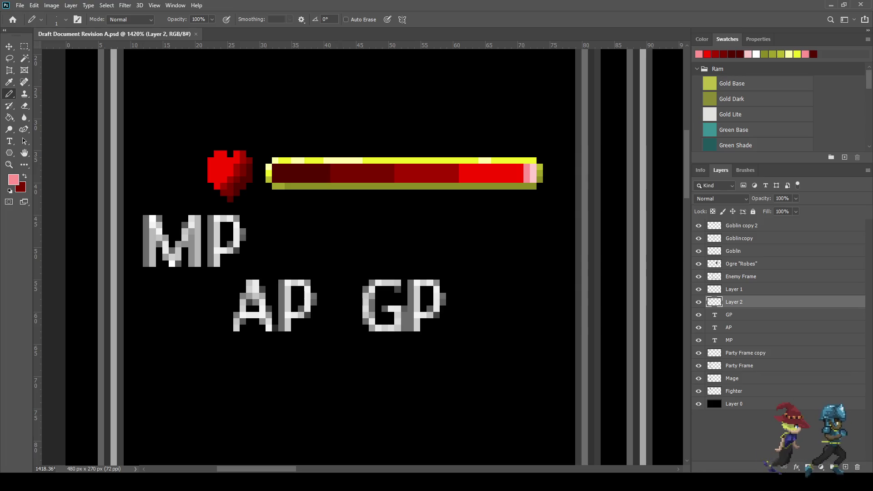
# Step: Nudge the heart and HP bar left with Free Transform and save the document
pyautogui.hotkey('ctrl', 't')
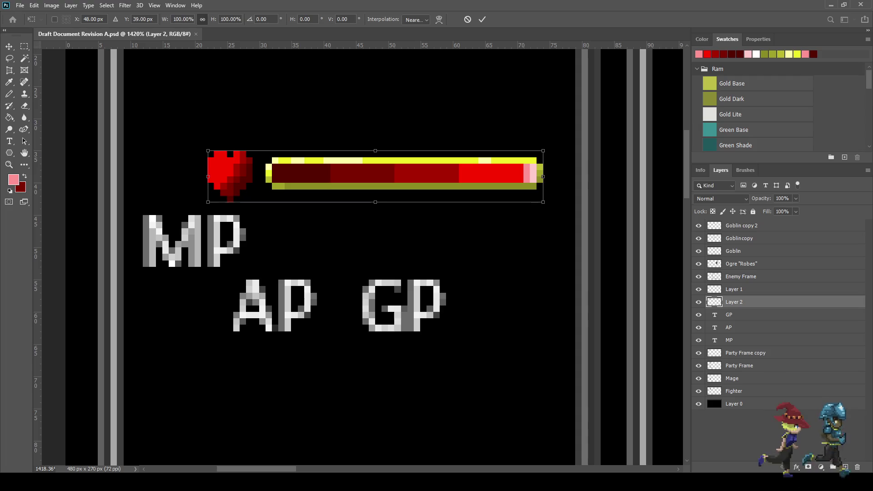
pyautogui.press('Left')
pyautogui.press('Left')
pyautogui.press('Left')
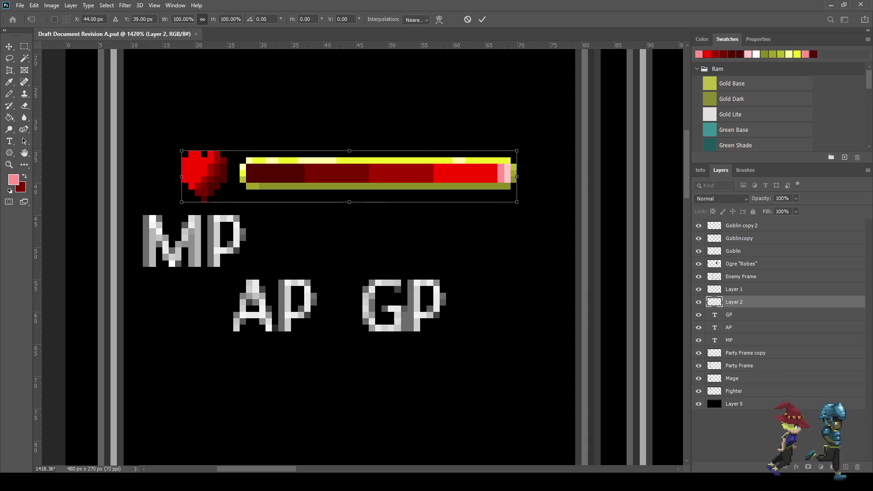
pyautogui.press('Return')
pyautogui.hotkey('ctrl', 's')
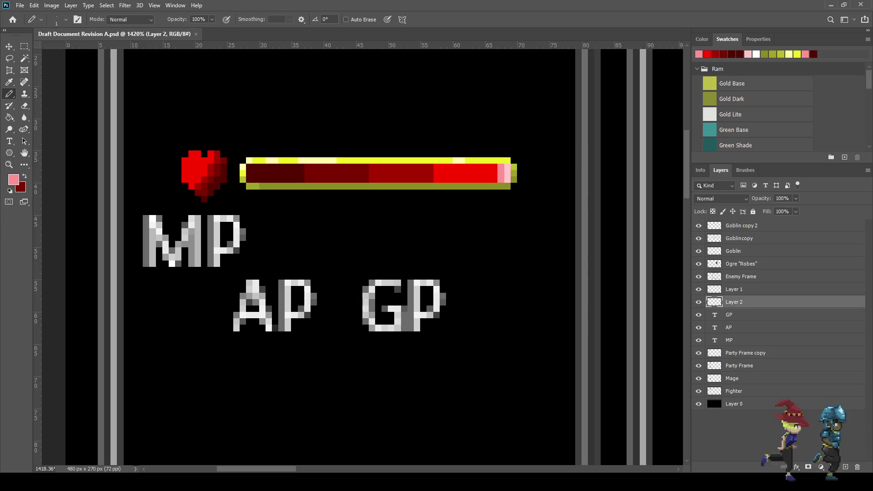
# Step: Reframe the zoom so the heart's pixels are large for touch-ups
pyautogui.scroll(-5, 259, 178)
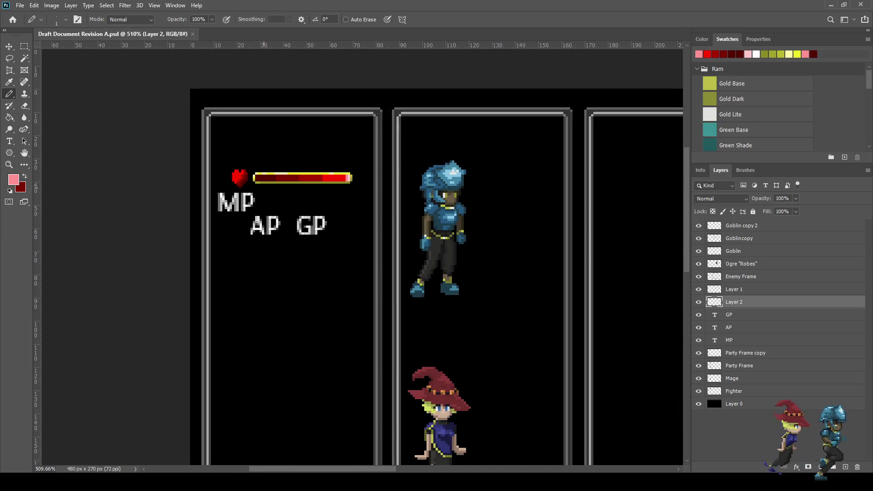
pyautogui.scroll(-4, 271, 201)
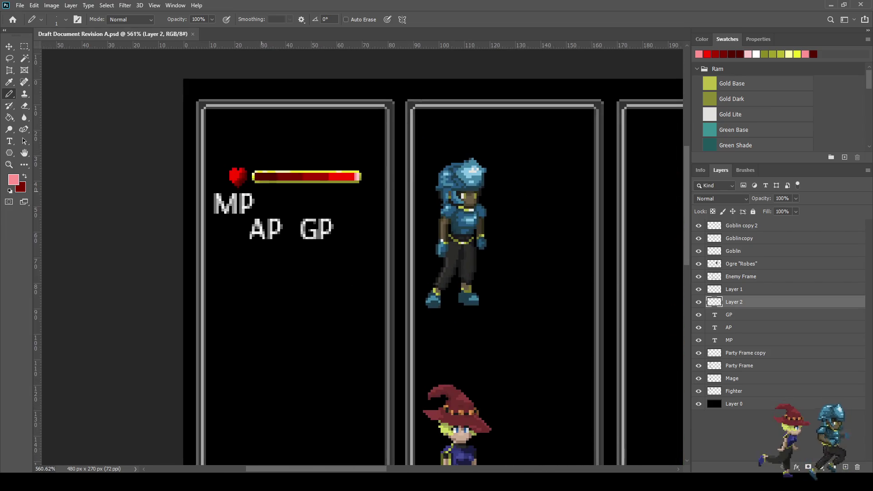
pyautogui.scroll(-3, 362, 257)
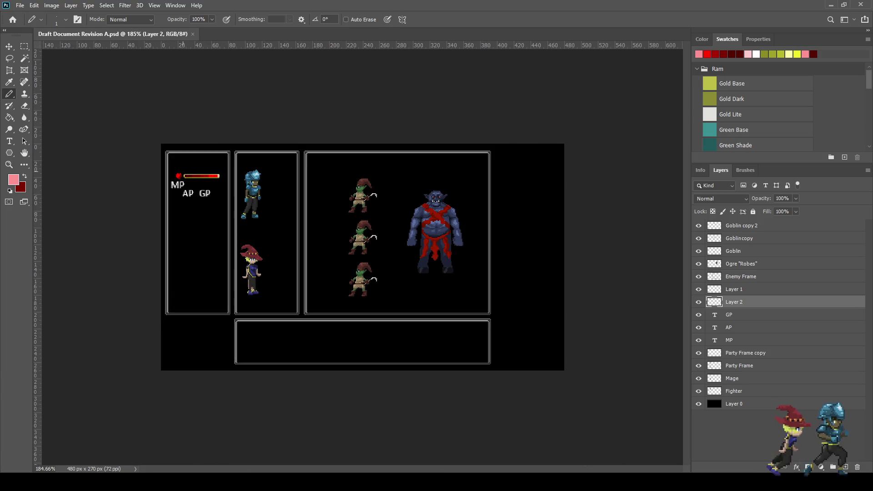
pyautogui.scroll(2, 363, 256)
pyautogui.scroll(15, 122, 151)
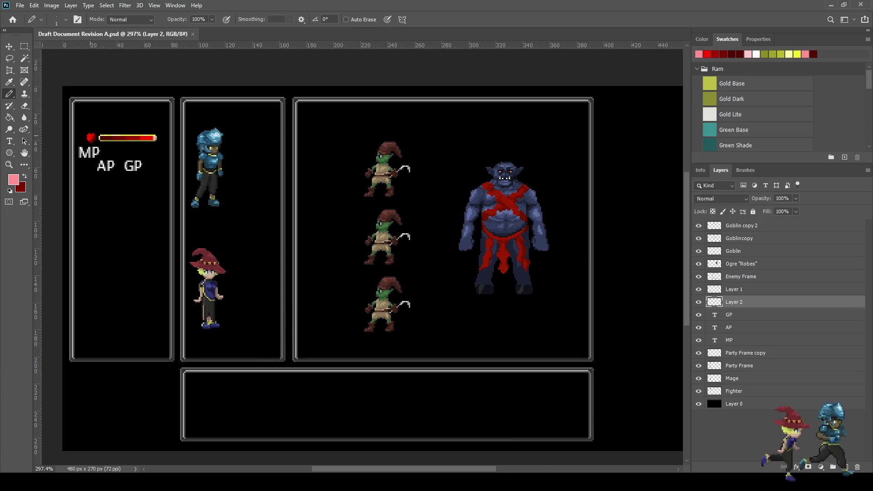
pyautogui.scroll(6, 122, 151)
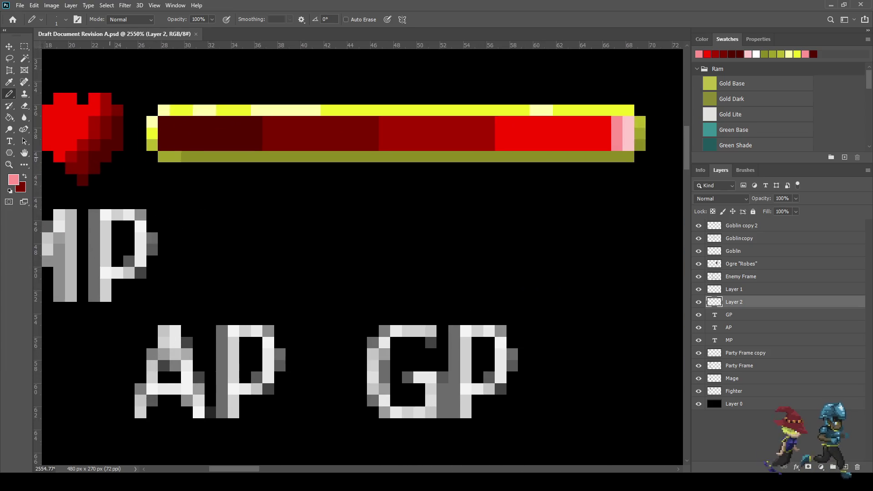
# Step: Sample the heart's dark red and paint four pixels along its upper-left edge
pyautogui.press('i')
pyautogui.click(636, 150)
pyautogui.press('b')
pyautogui.click(275, 231)
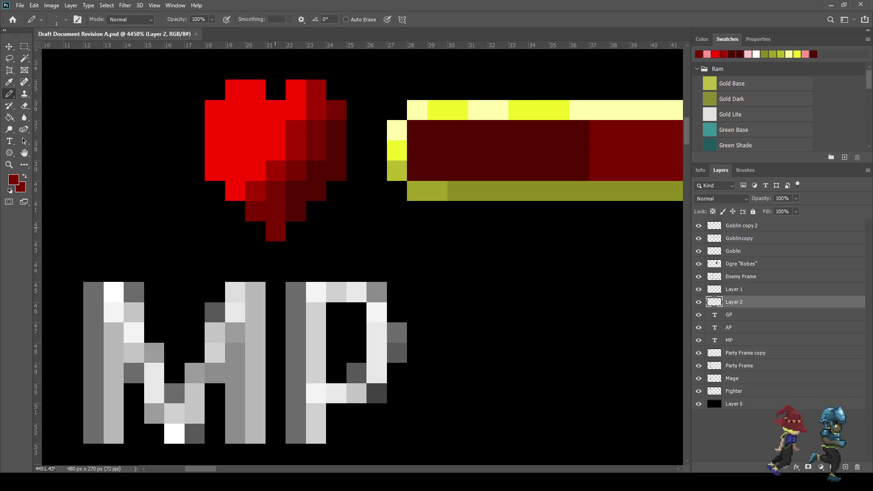
pyautogui.click(295, 191)
pyautogui.click(309, 169)
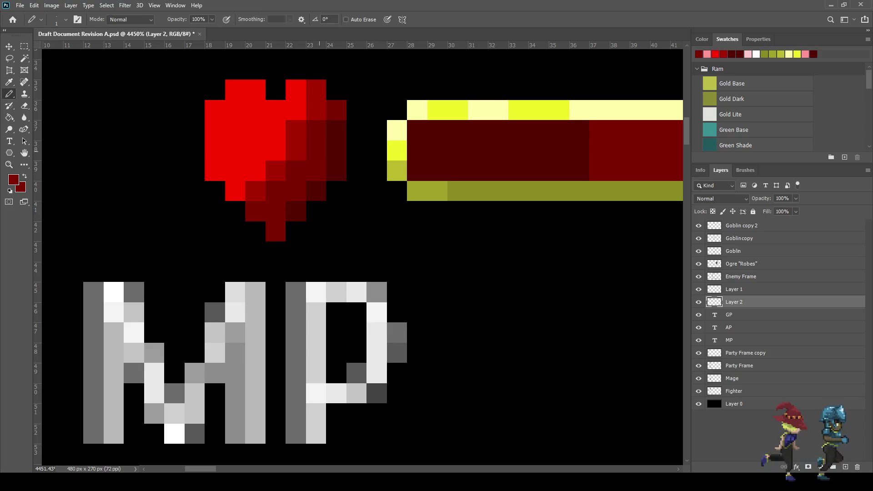
pyautogui.click(337, 130)
# Step: Paint dark-red pixels right of the heart, a column on its left, and at its top corners
pyautogui.scroll(-10, 397, 259)
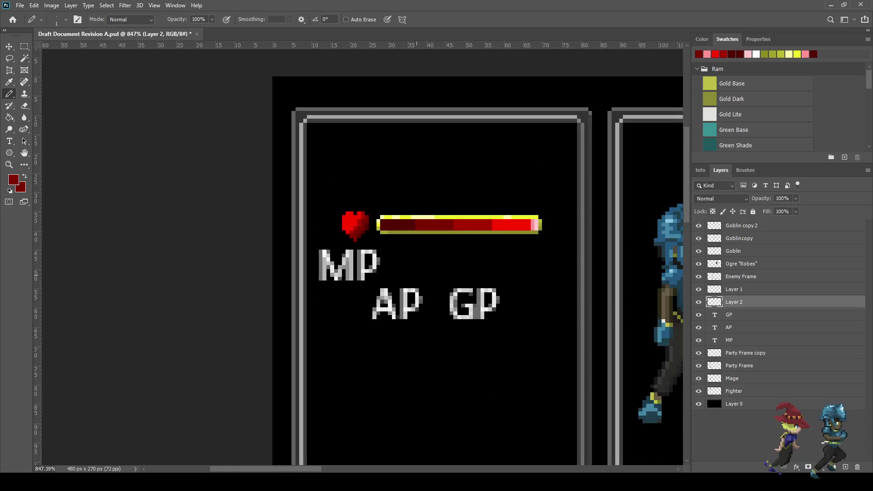
pyautogui.scroll(10, 381, 250)
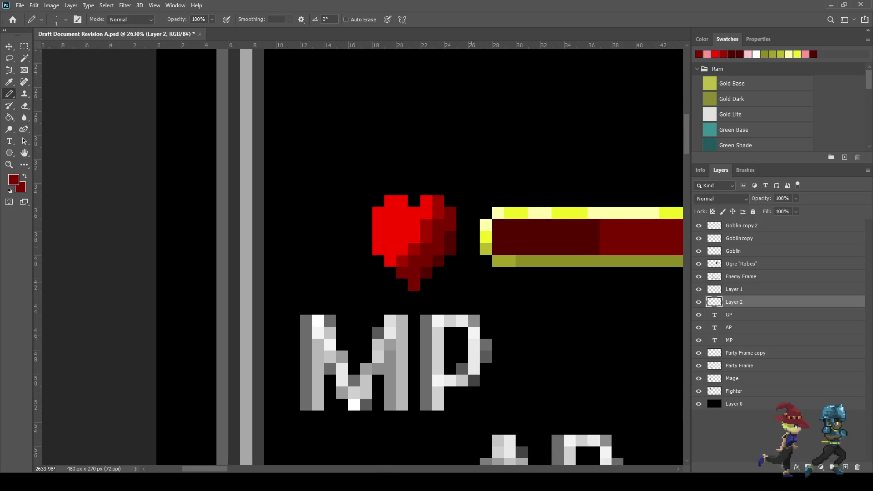
pyautogui.moveTo(460, 220); pyautogui.dragTo(460, 206)
pyautogui.click(460, 235)
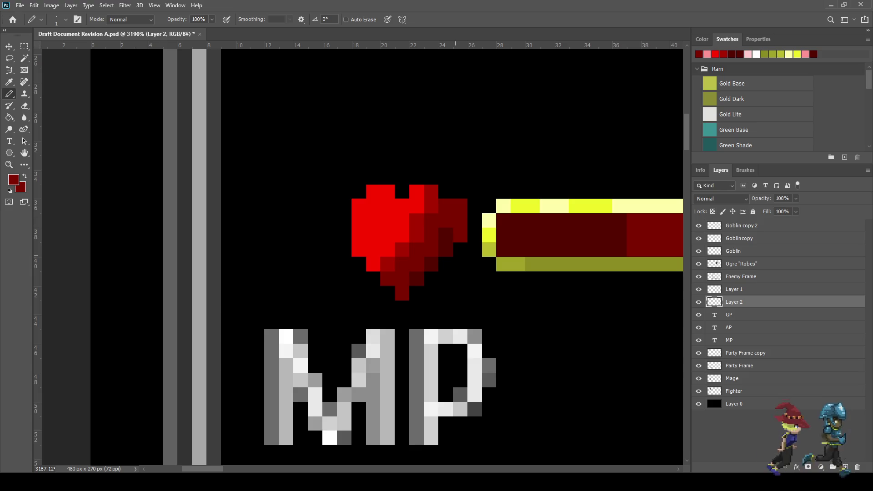
pyautogui.moveTo(344, 205); pyautogui.dragTo(344, 235)
pyautogui.click(359, 192)
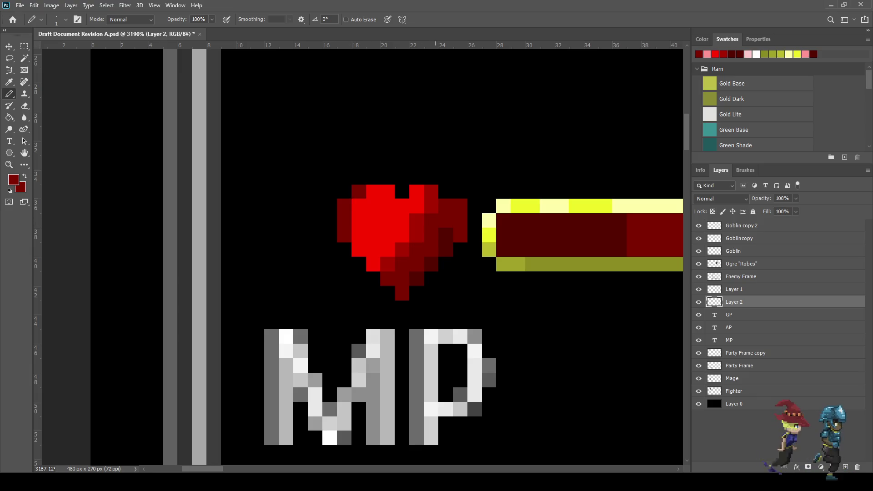
pyautogui.click(446, 191)
# Step: Switch to a darker red and darken pixels on the heart's right edge
pyautogui.scroll(-5, 459, 279)
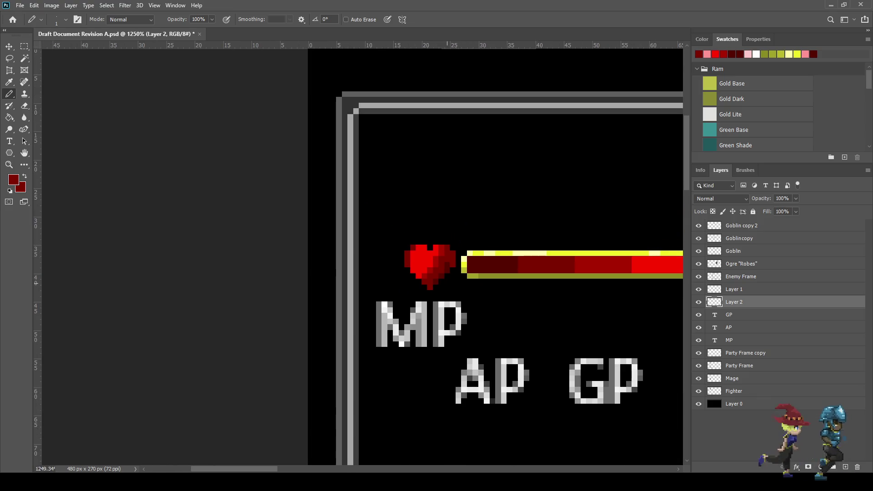
pyautogui.scroll(8, 460, 285)
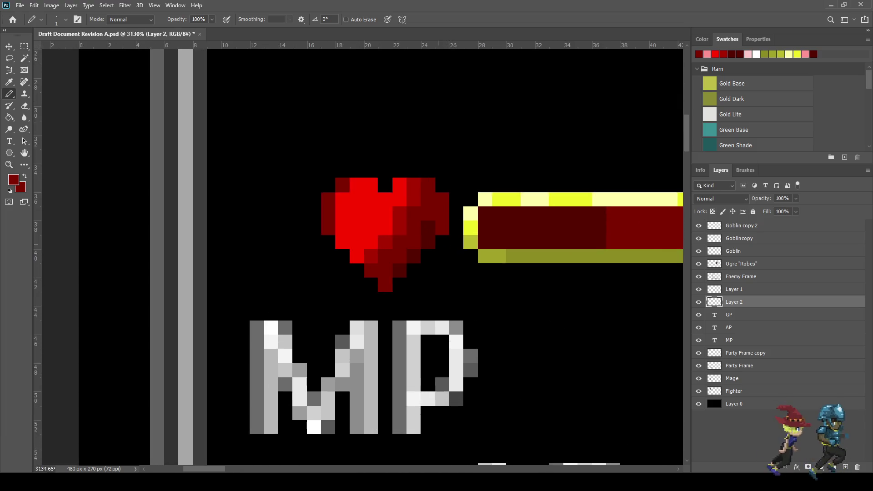
pyautogui.click(422, 217)
pyautogui.keyDown('alt'); pyautogui.click(423, 241); pyautogui.keyUp('alt')
pyautogui.click(447, 217)
pyautogui.click(446, 191)
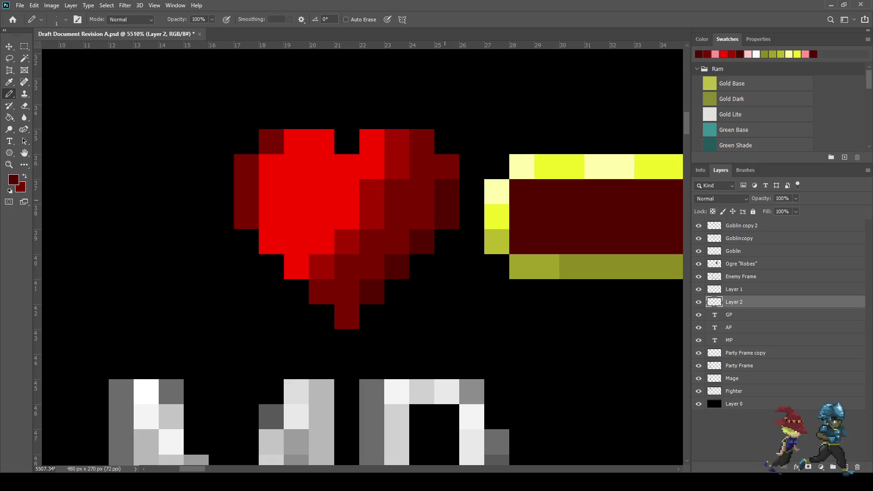
# Step: Redo the heart's top pixel in dark red after undoing a misplaced edit
pyautogui.scroll(-10, 461, 258)
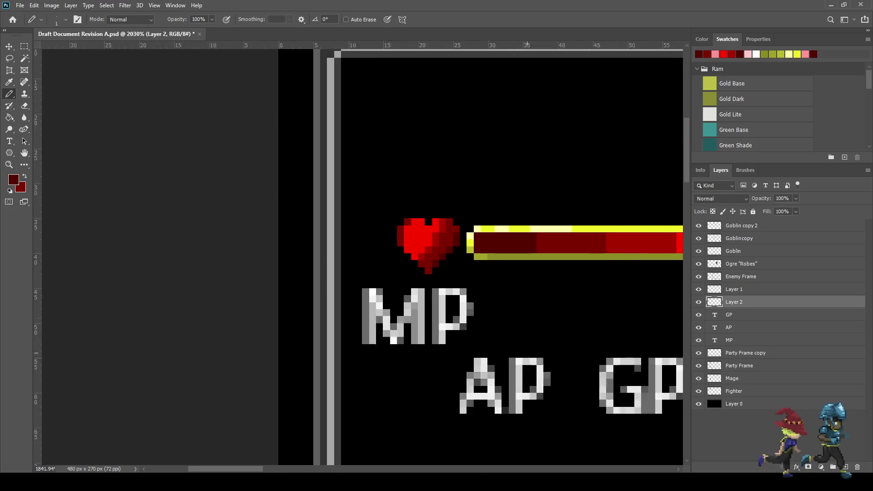
pyautogui.scroll(10, 440, 250)
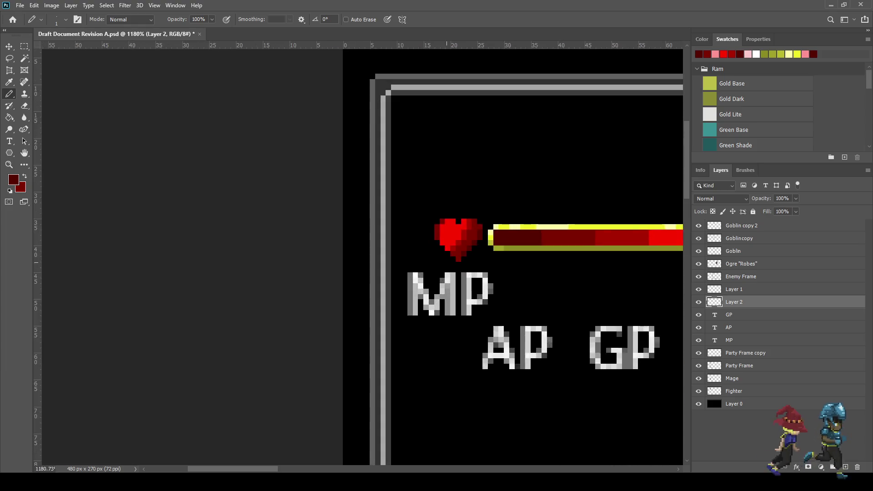
pyautogui.click(450, 218)
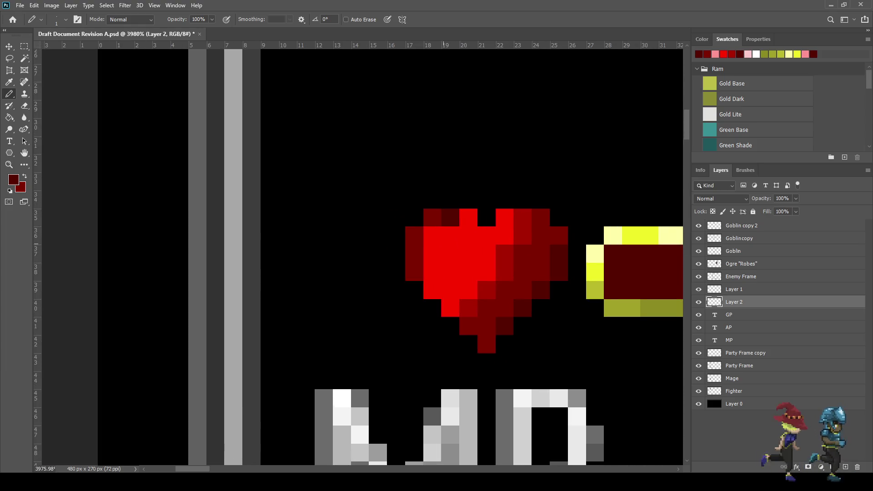
pyautogui.hotkey('ctrl', 'z')
pyautogui.scroll(2, 451, 238)
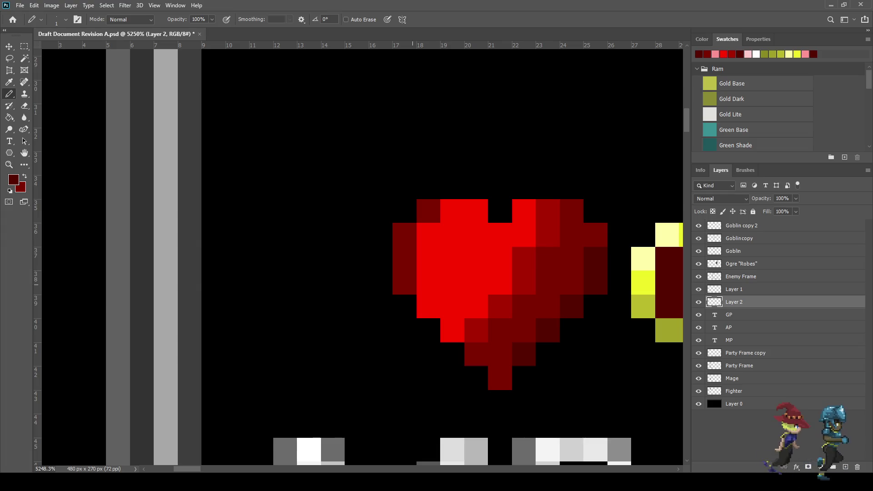
pyautogui.press('i')
pyautogui.click(429, 213)
pyautogui.press('b')
pyautogui.click(452, 211)
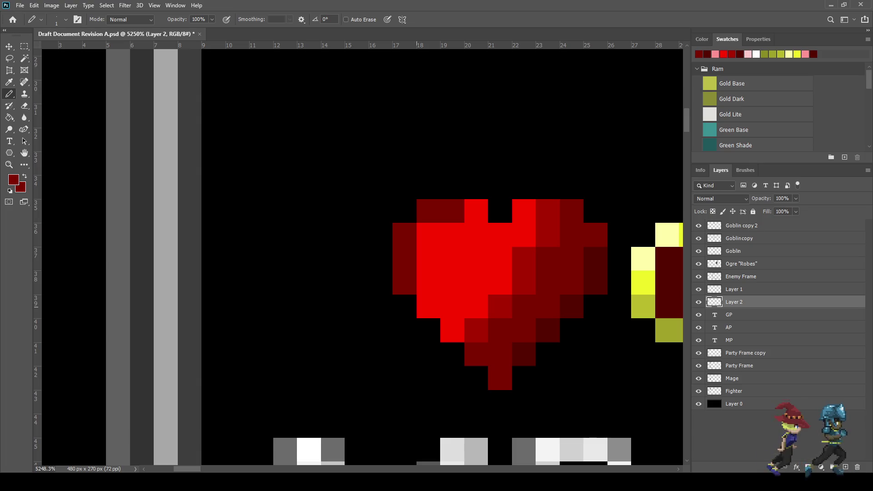
pyautogui.scroll(-5, 420, 364)
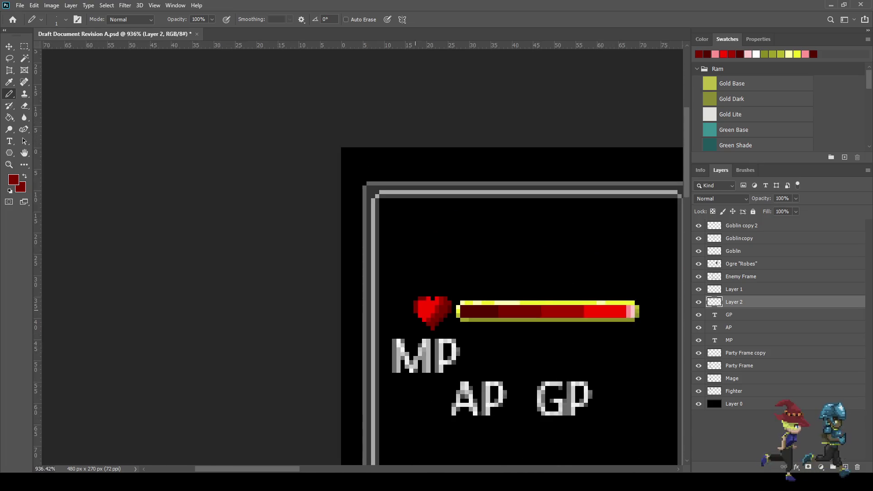
# Step: Darken four more pixels along the heart's top edge to dark red
pyautogui.scroll(2, 420, 363)
pyautogui.scroll(2, 420, 313)
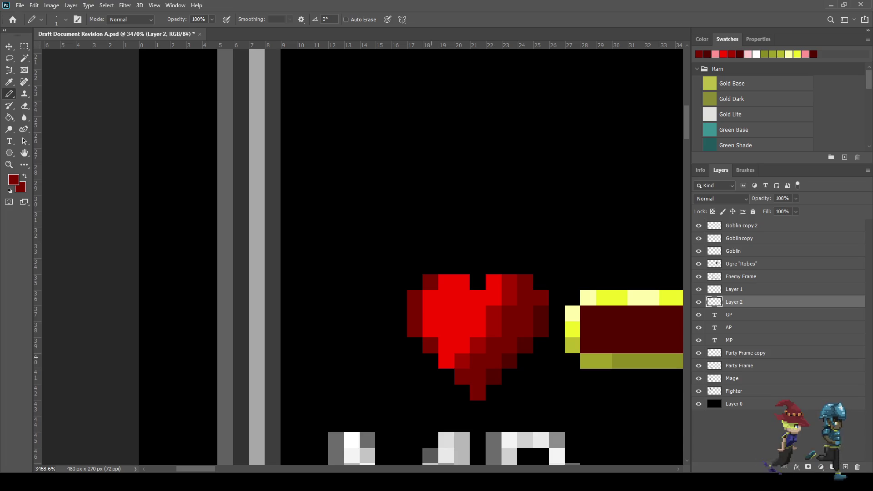
pyautogui.scroll(-8, 446, 362)
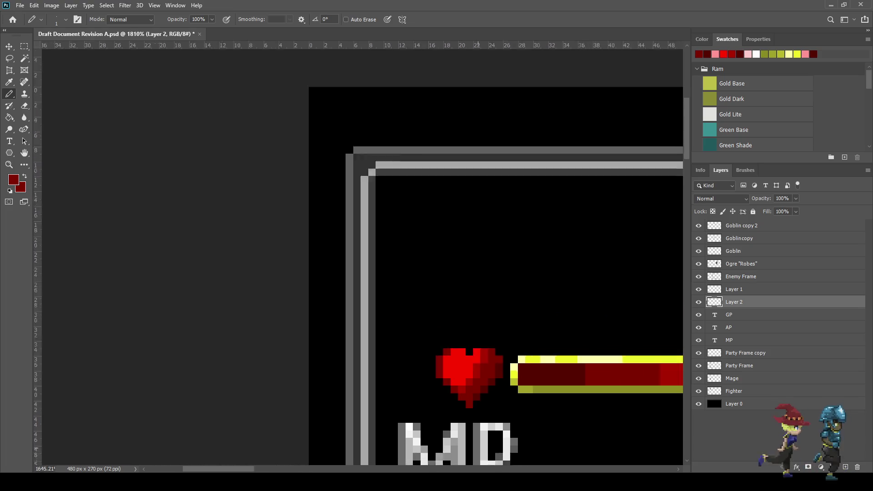
pyautogui.scroll(5, 498, 417)
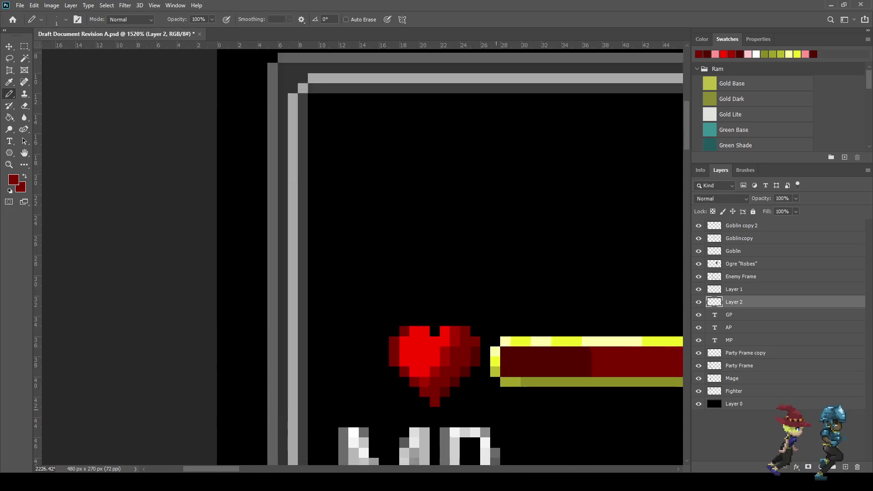
pyautogui.click(395, 313)
pyautogui.click(409, 314)
pyautogui.click(421, 327)
pyautogui.click(436, 314)
# Step: Save the battle-screen mockup and preview it full-screen at actual size
pyautogui.scroll(-9, 489, 390)
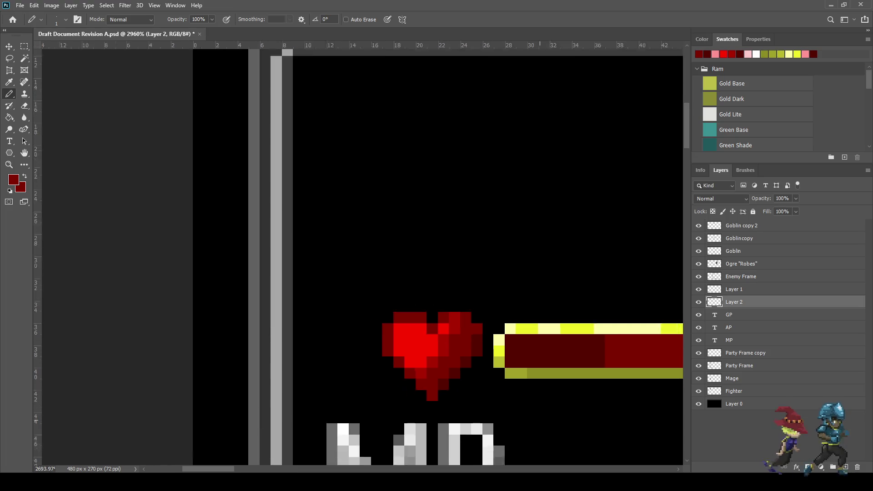
pyautogui.scroll(3, 558, 409)
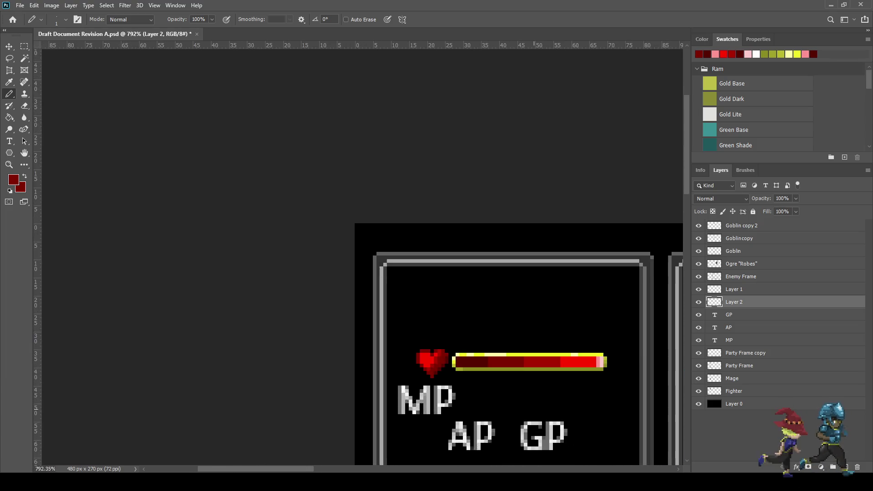
pyautogui.hscroll(5, 455, 318)
pyautogui.scroll(-2, 409, 273)
pyautogui.hotkey('ctrl', '0')
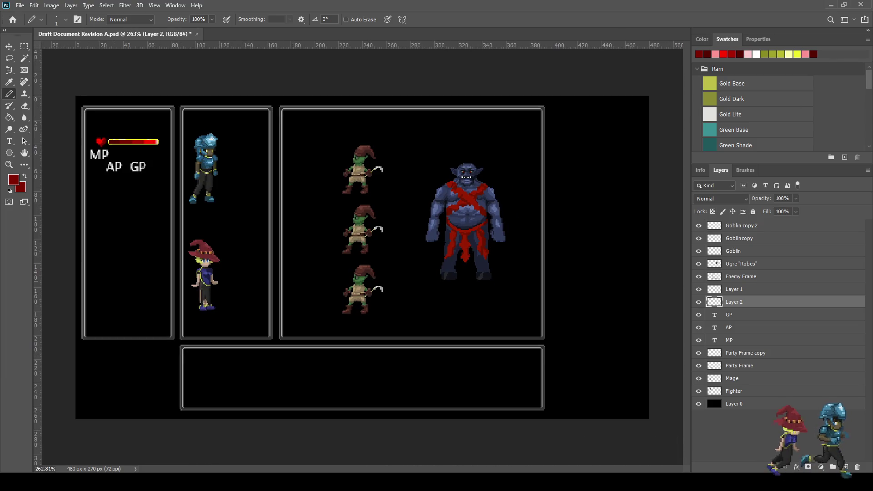
pyautogui.hotkey('ctrl', 's')
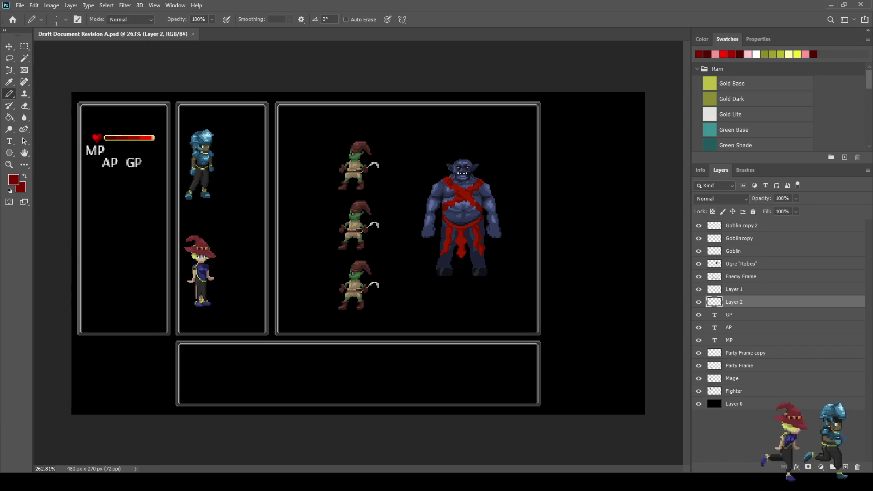
pyautogui.hotkey('ctrl', '1')
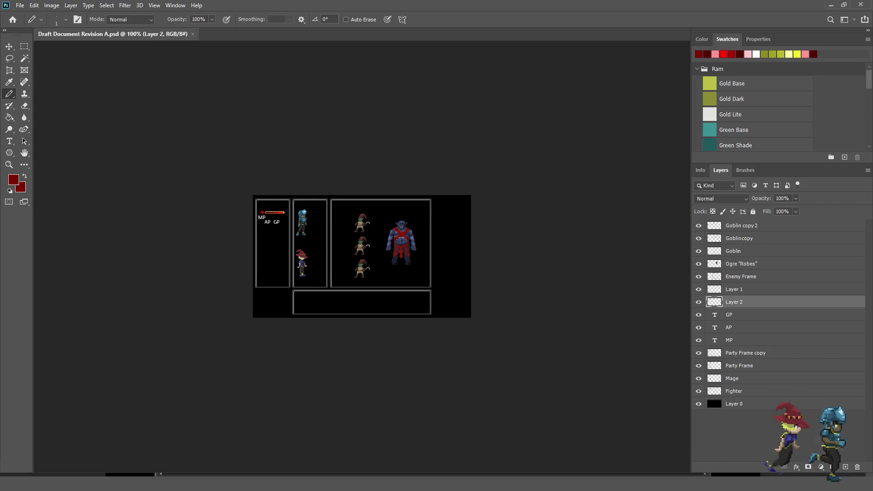
pyautogui.press('f')
pyautogui.press('f')
# Step: Fit the full-screen mockup to the screen and select the MP text layer
pyautogui.hotkey('ctrl', '0')
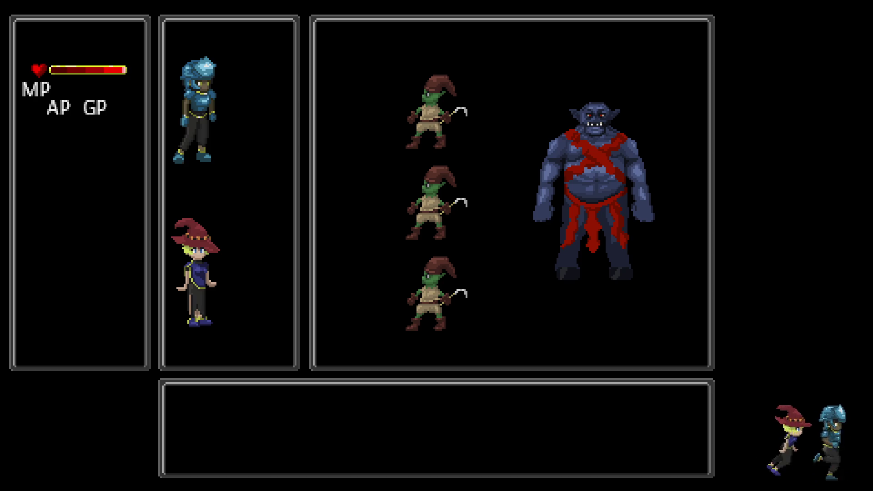
pyautogui.scroll(-2, 359, 255)
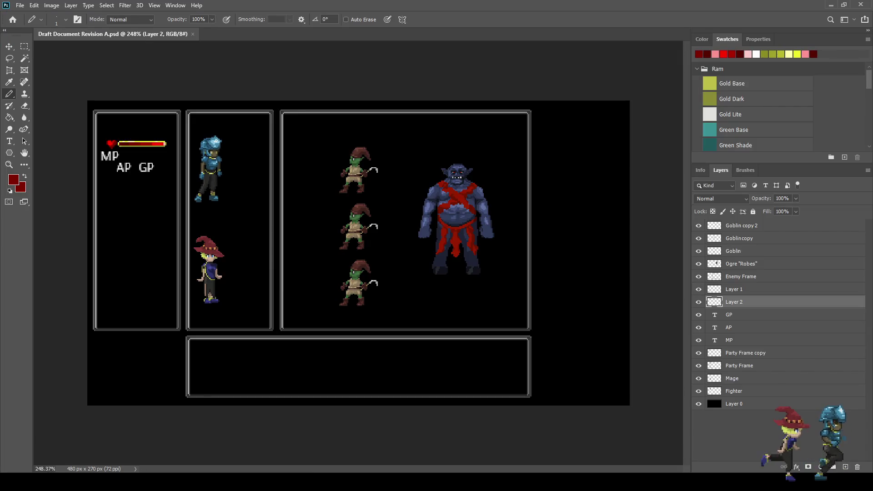
pyautogui.scroll(5, 360, 255)
pyautogui.scroll(1, 125, 131)
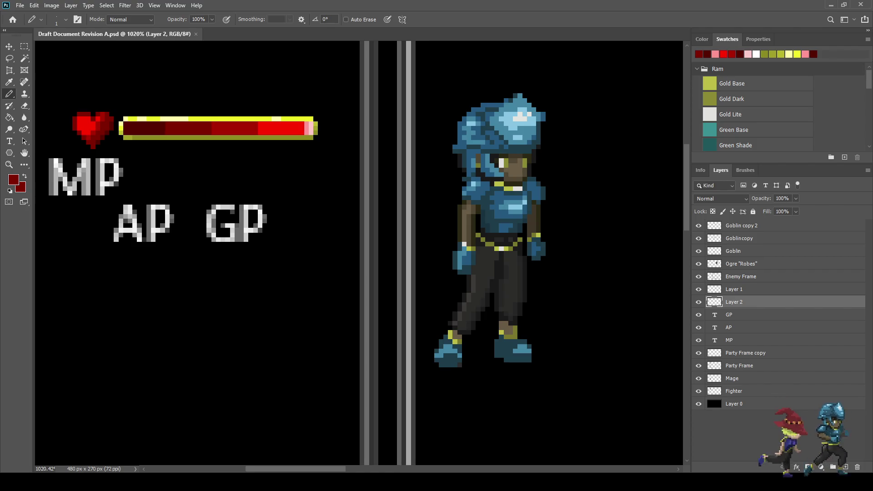
pyautogui.click(733, 340)
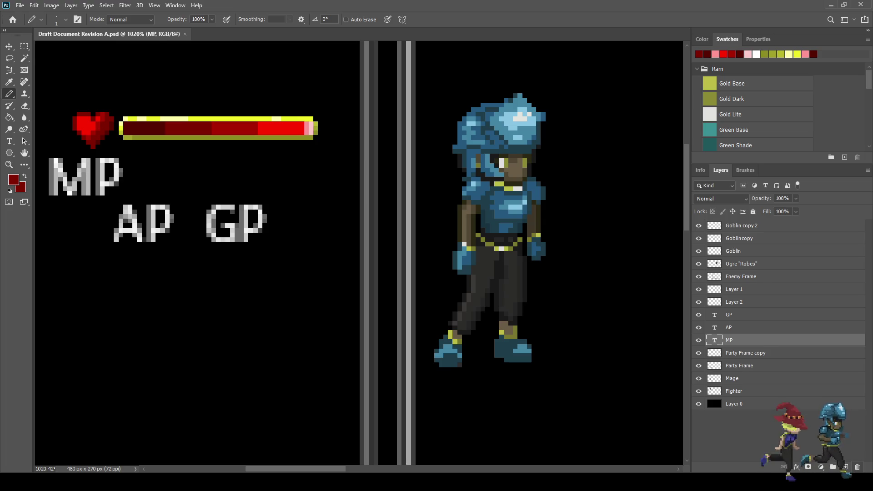
# Step: Delete the MP label and duplicate the heart-and-bar layer, shifted 10 px down
pyautogui.press('Delete')
pyautogui.click(733, 302)
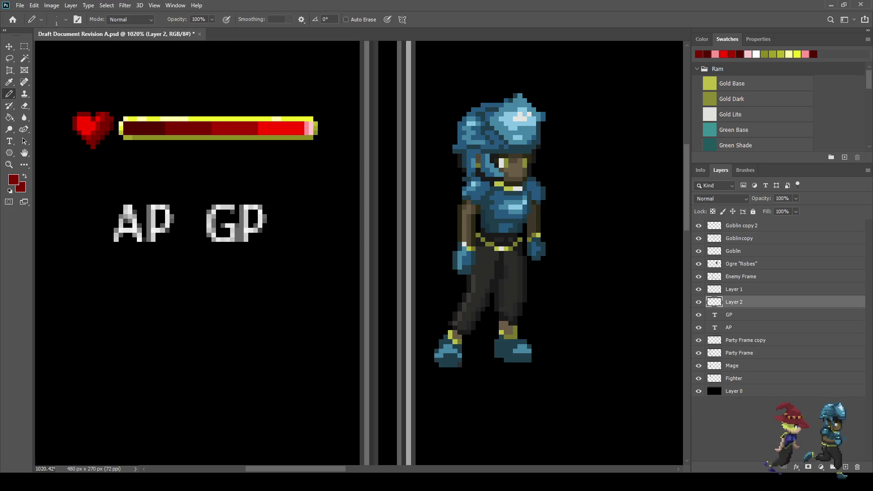
pyautogui.hotkey('ctrl', 'j')
pyautogui.hotkey('shift', 'Down')
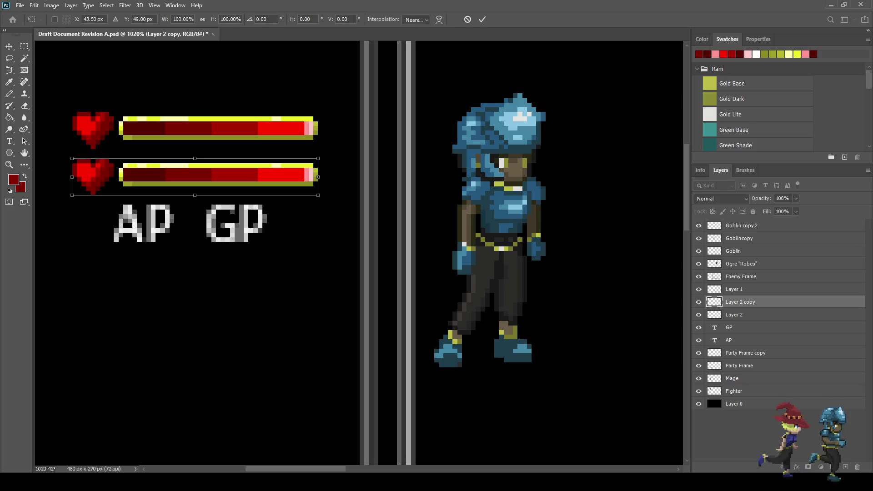
pyautogui.press('Return')
pyautogui.press('b')
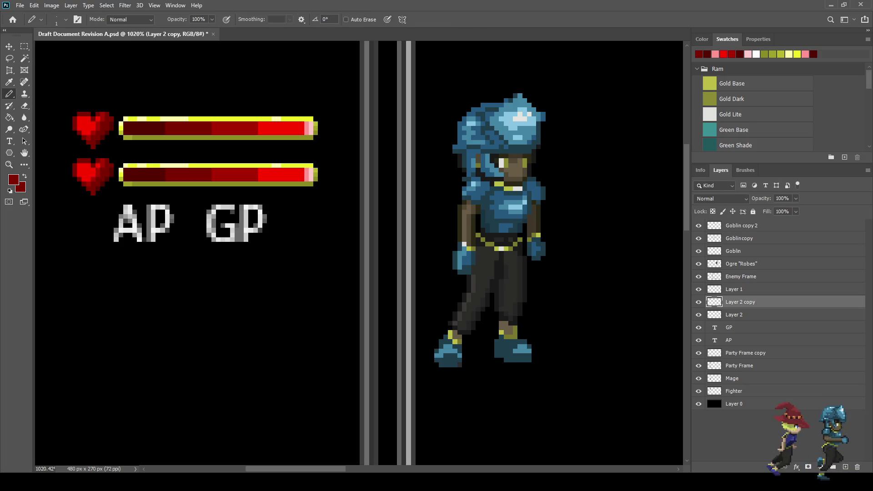
# Step: Fill the copied bar's first segment navy and the next two with sampled blues
pyautogui.press('i')
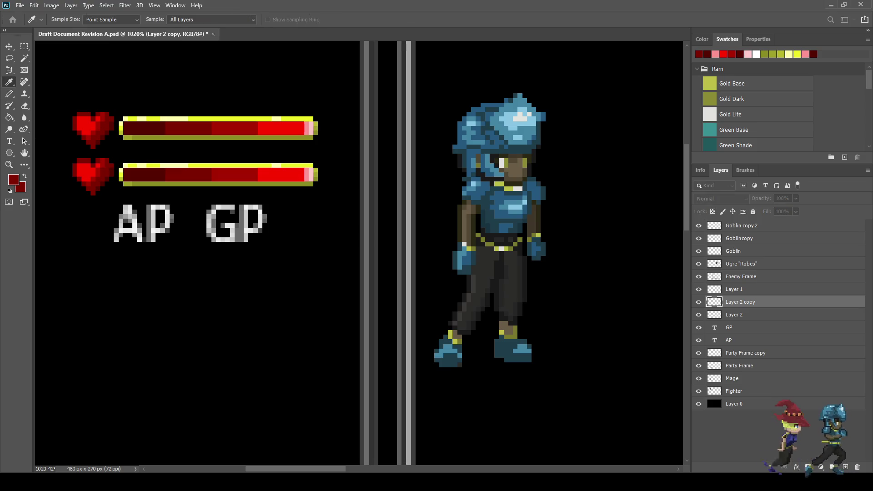
pyautogui.press('b')
pyautogui.press('g')
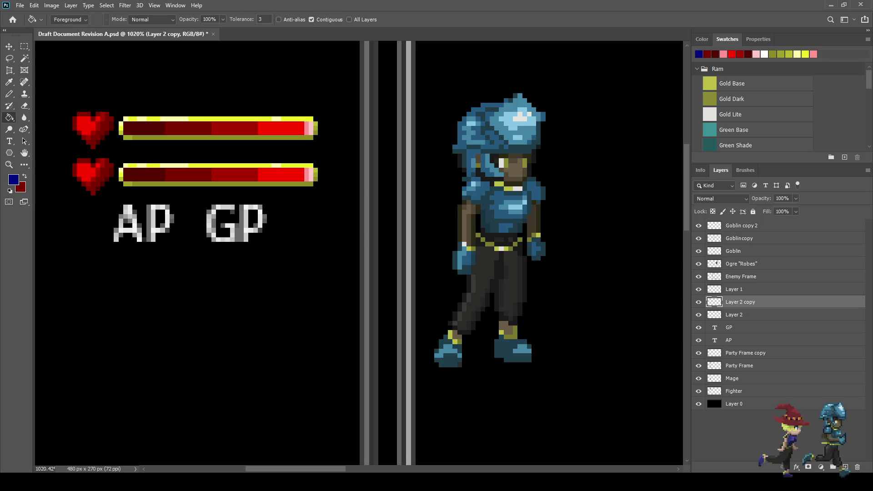
pyautogui.click(145, 174)
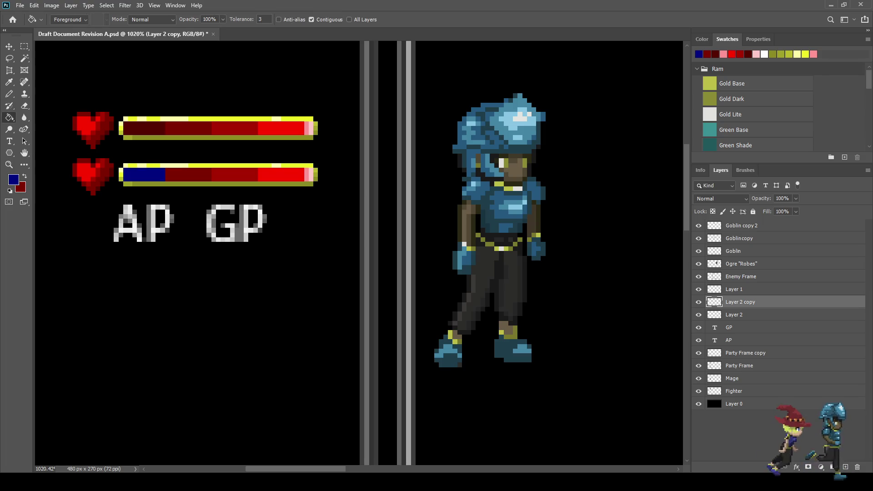
pyautogui.press('i')
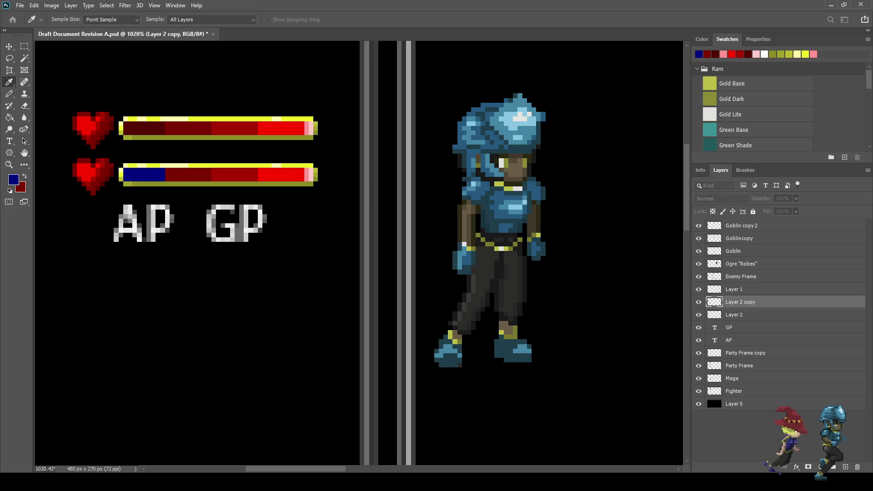
pyautogui.press('g')
pyautogui.click(188, 175)
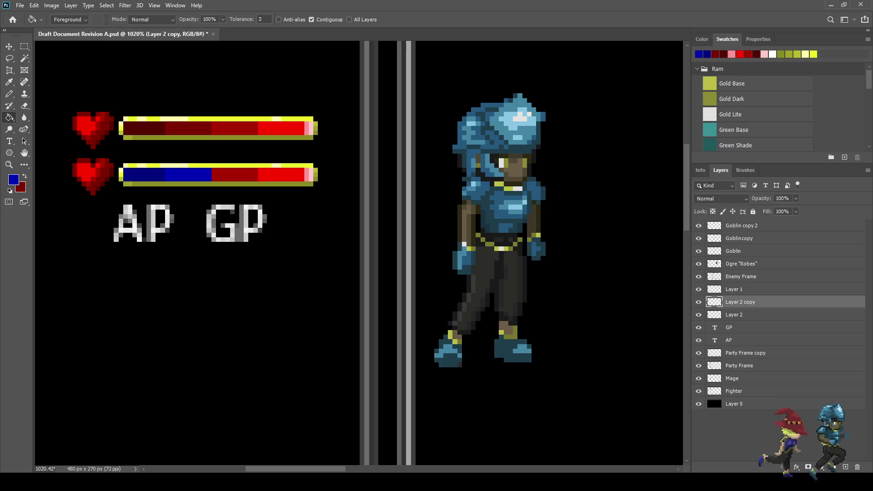
pyautogui.press('i')
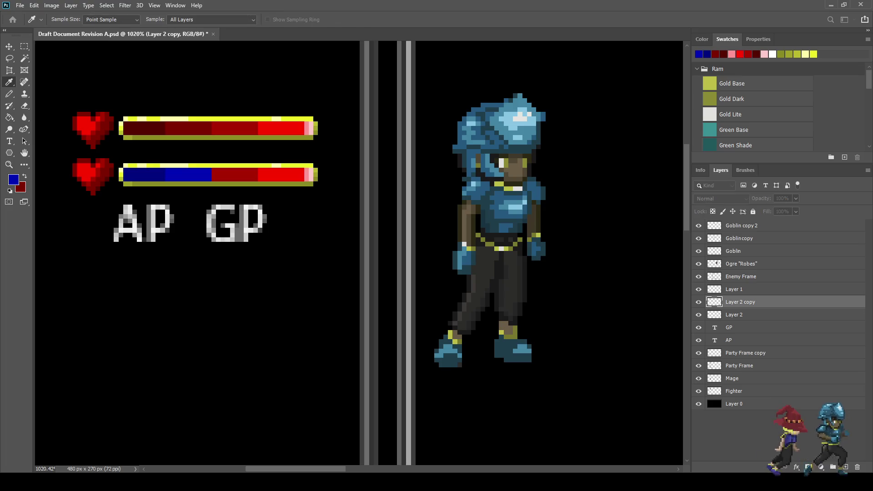
pyautogui.press('g')
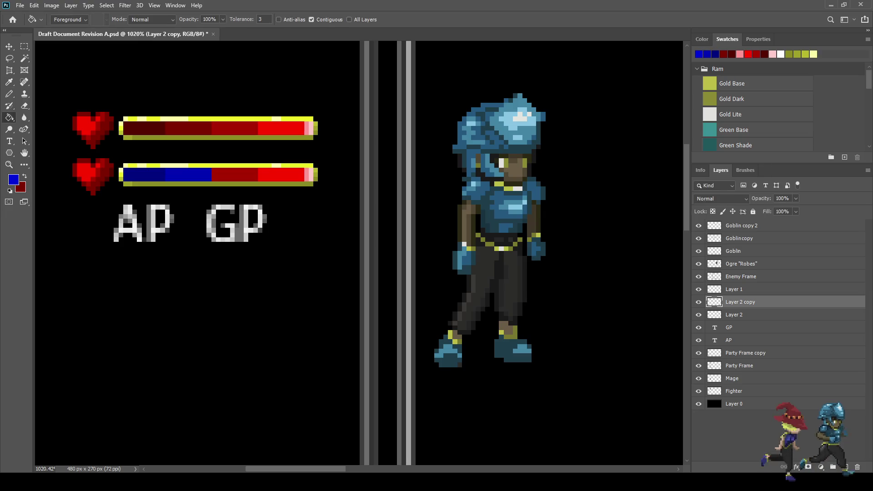
pyautogui.click(235, 175)
# Step: Recolour the copied bar's last red segment, pink end column and pale right end blue
pyautogui.press('i')
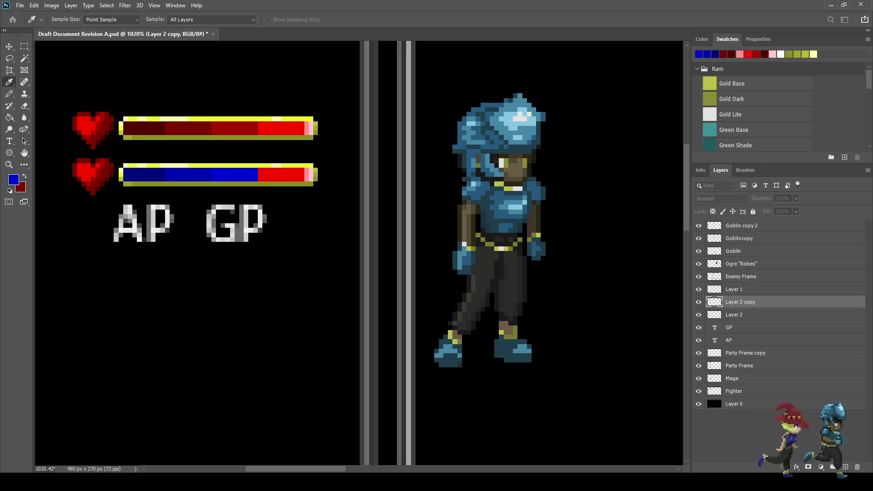
pyautogui.press('g')
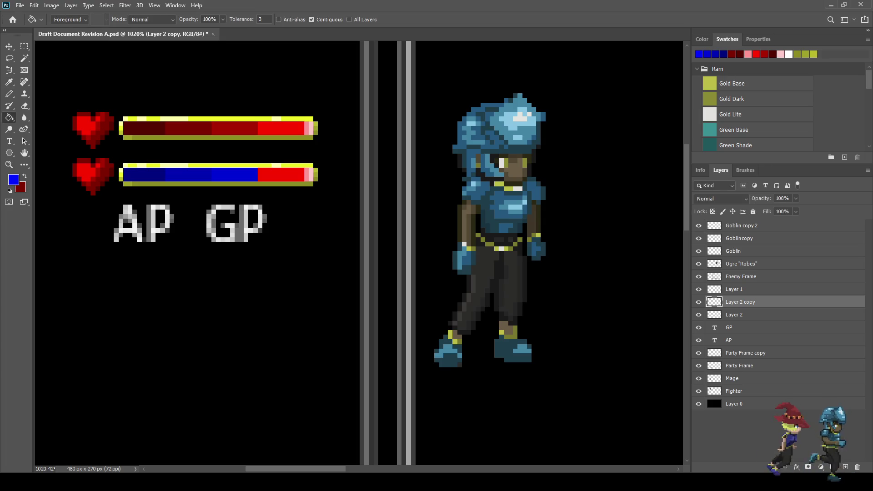
pyautogui.click(281, 174)
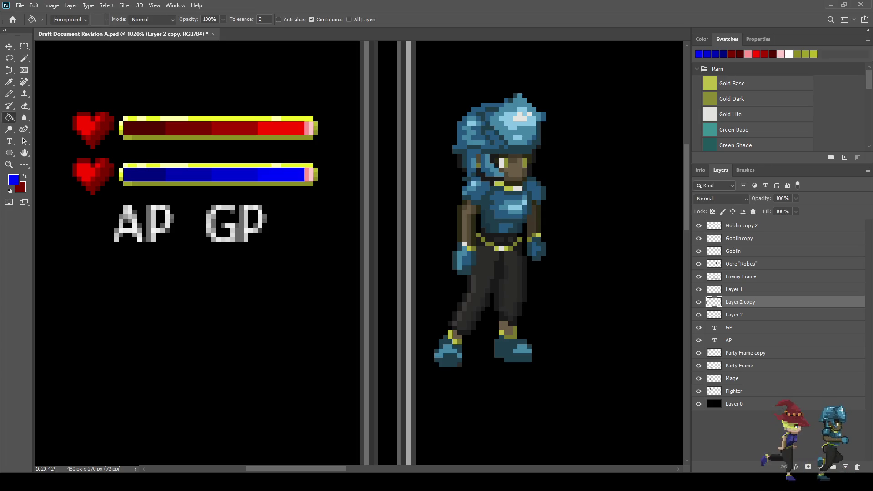
pyautogui.press('i')
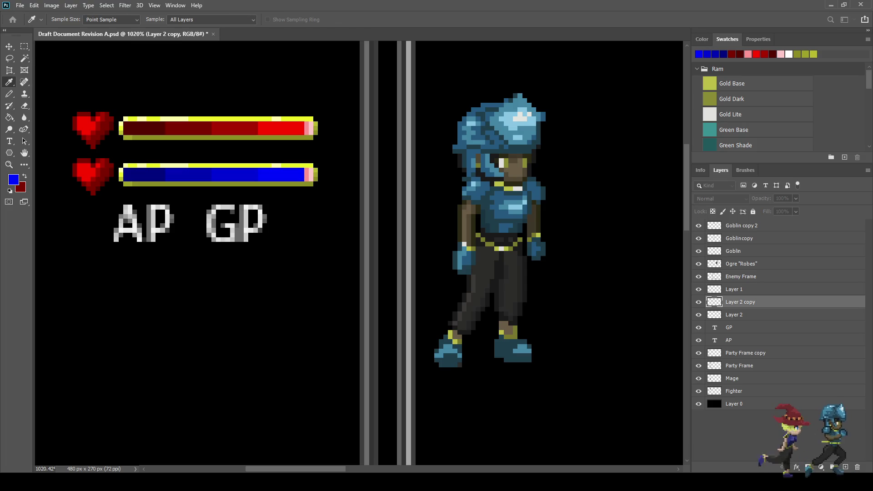
pyautogui.press('g')
pyautogui.click(307, 174)
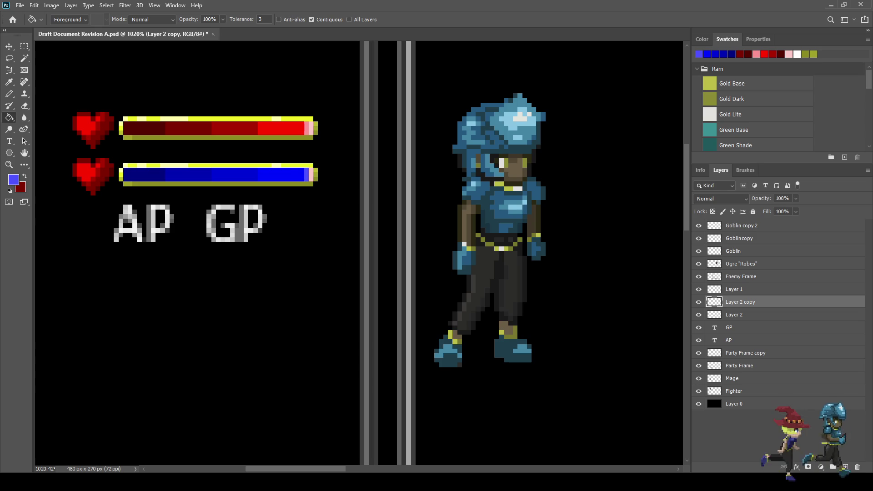
pyautogui.press('i')
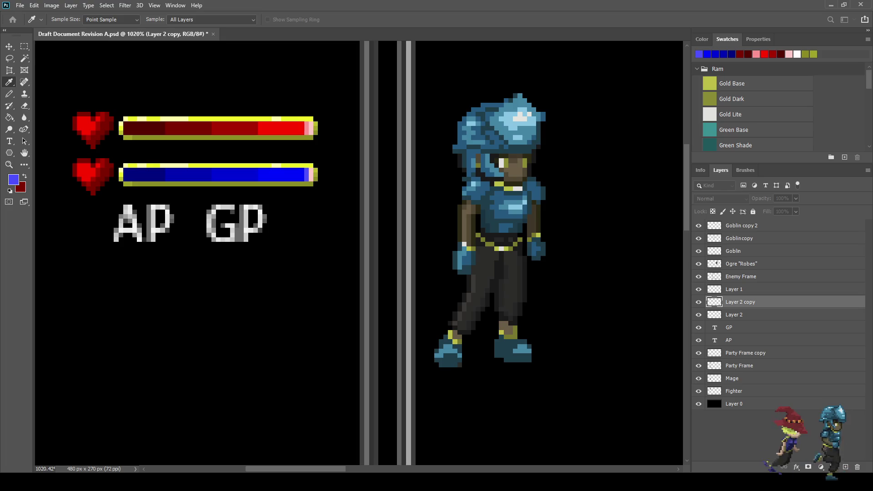
pyautogui.press('g')
pyautogui.click(310, 174)
# Step: Select and delete the copied heart beside the blue bar
pyautogui.scroll(-5, 429, 255)
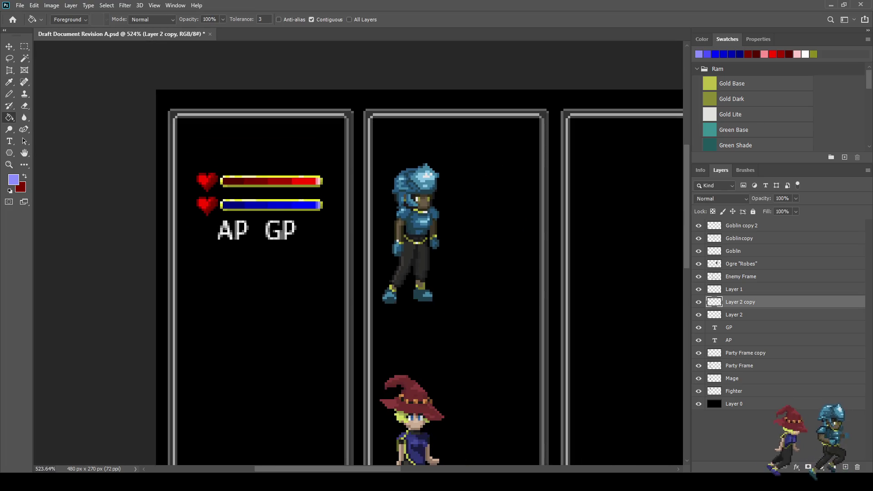
pyautogui.scroll(5, 201, 198)
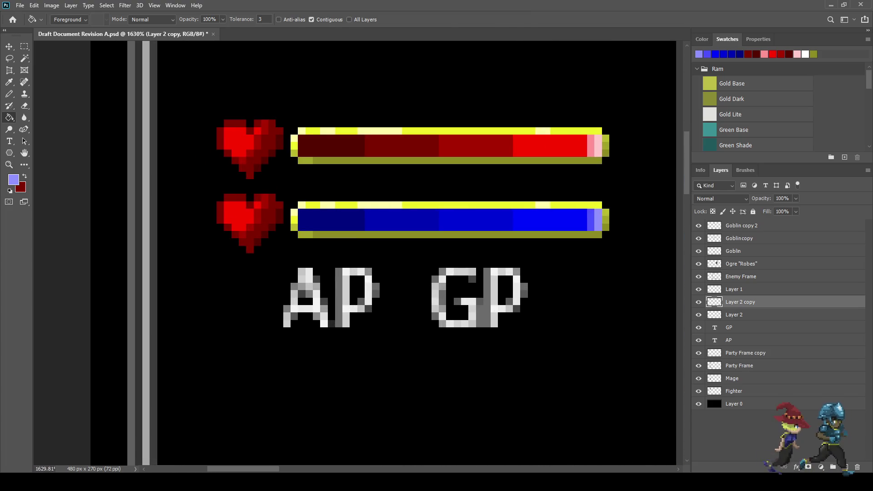
pyautogui.scroll(1, 221, 211)
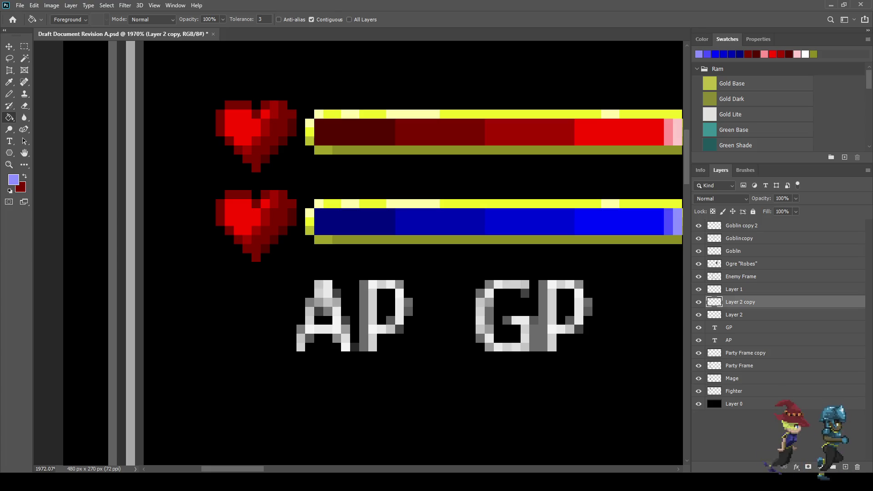
pyautogui.press('m')
pyautogui.moveTo(207, 181); pyautogui.dragTo(297, 262)
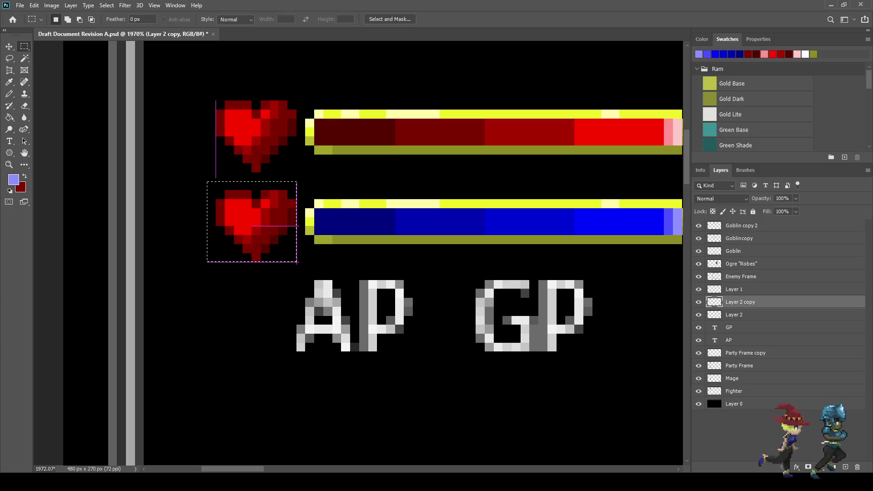
pyautogui.press('Delete')
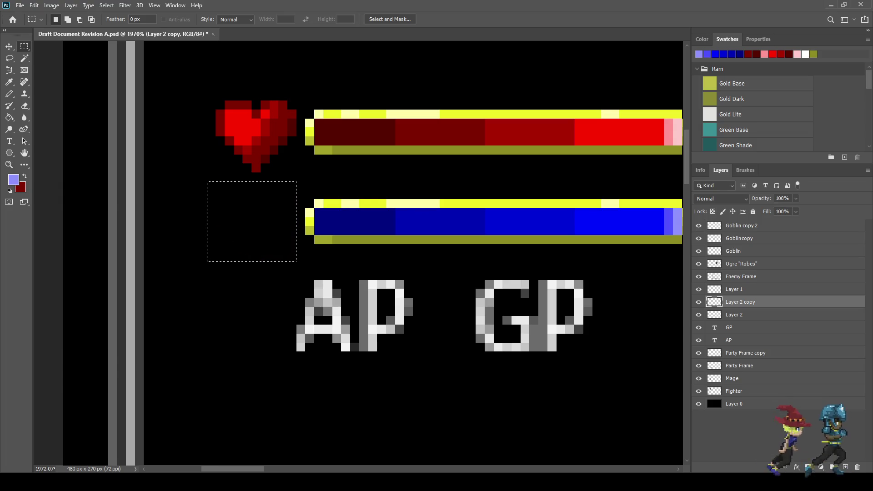
# Step: Sample the bar's blue as the Pencil colour for the new icon
pyautogui.scroll(-2, 349, 263)
pyautogui.press('i')
pyautogui.click(573, 228)
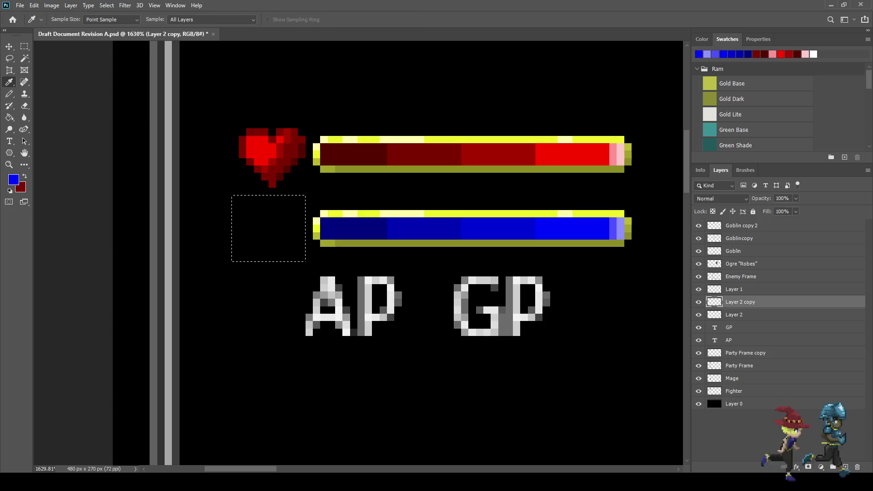
pyautogui.press('b')
pyautogui.scroll(6, 269, 217)
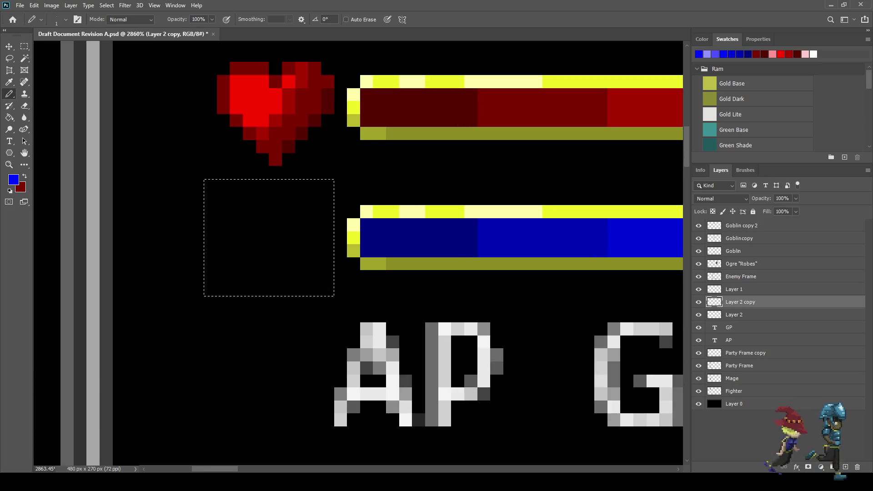
# Step: Pencil the sparkle's first blue stroke, then sample a light lavender blue for highlights
pyautogui.moveTo(275, 199); pyautogui.dragTo(275, 212)
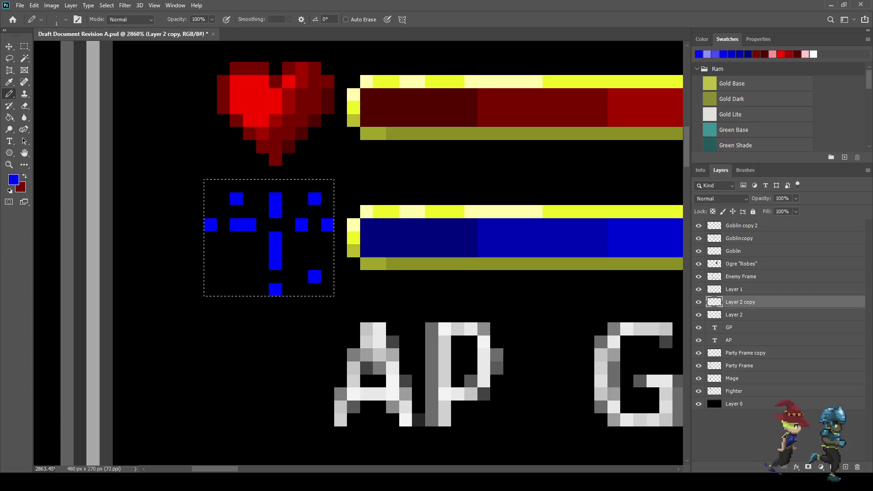
pyautogui.scroll(-3, 218, 296)
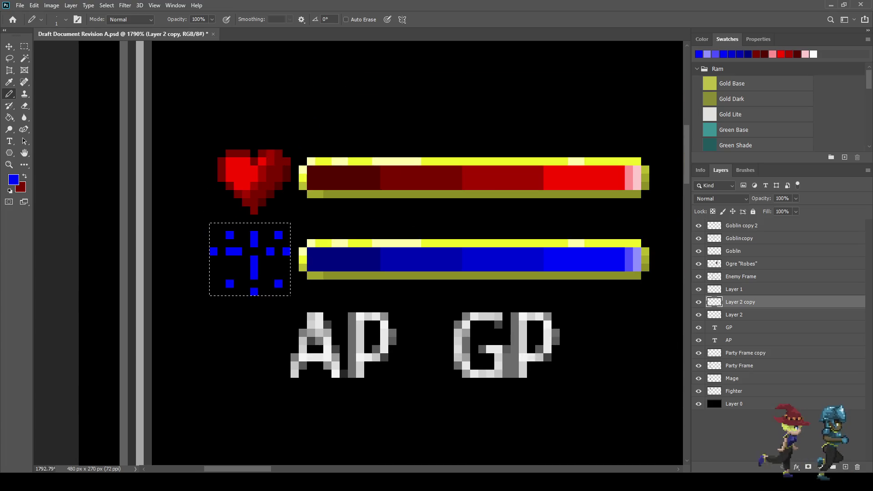
pyautogui.scroll(1, 273, 269)
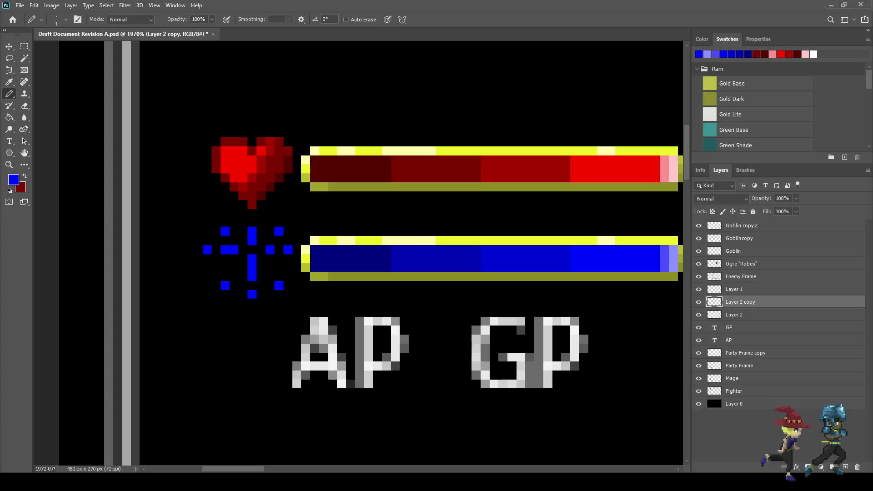
pyautogui.press('i')
pyautogui.click(673, 258)
# Step: Highlight the sparkle's vertical stroke and left and right arms in lavender
pyautogui.press('b')
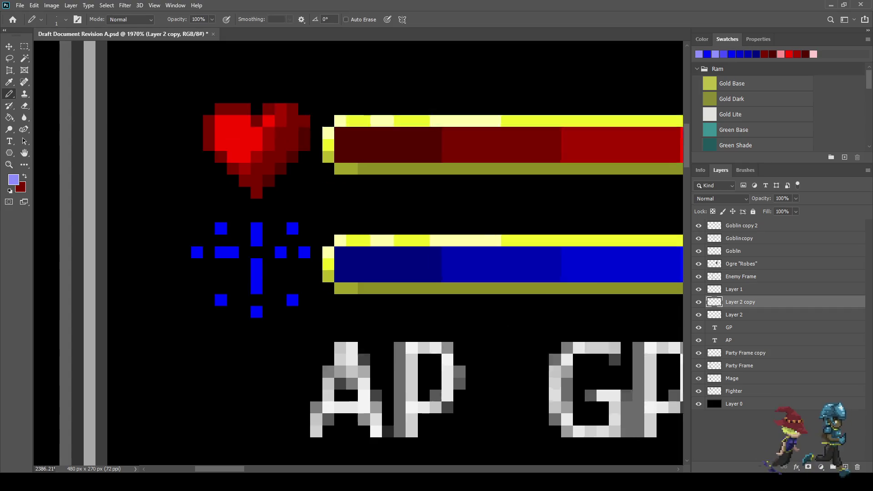
pyautogui.scroll(4, 240, 240)
pyautogui.click(263, 237)
pyautogui.click(263, 273)
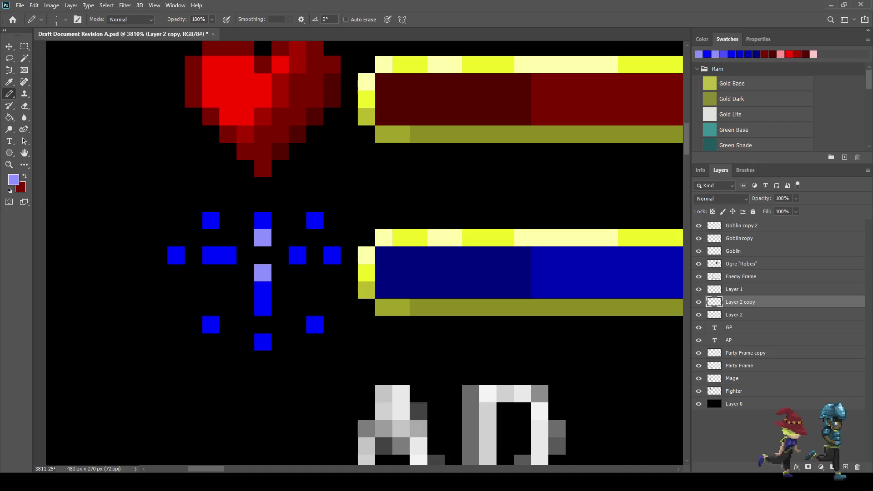
pyautogui.click(262, 290)
pyautogui.click(227, 255)
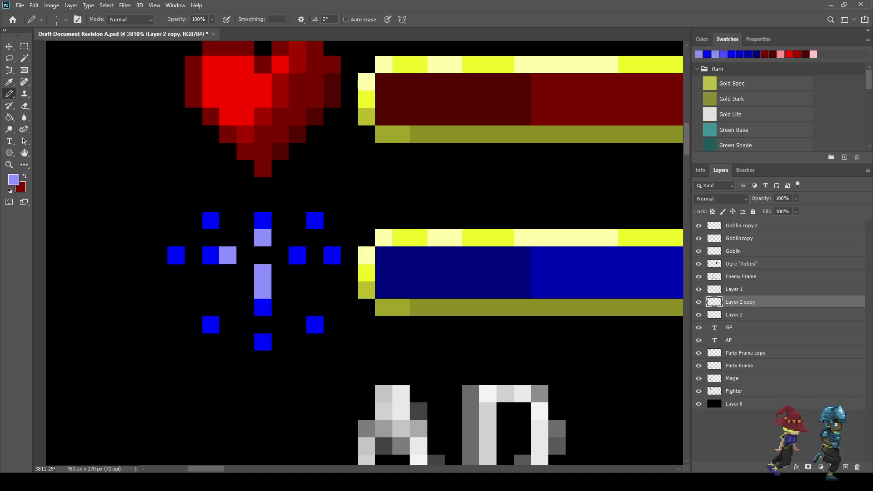
pyautogui.click(297, 255)
pyautogui.scroll(-7, 345, 311)
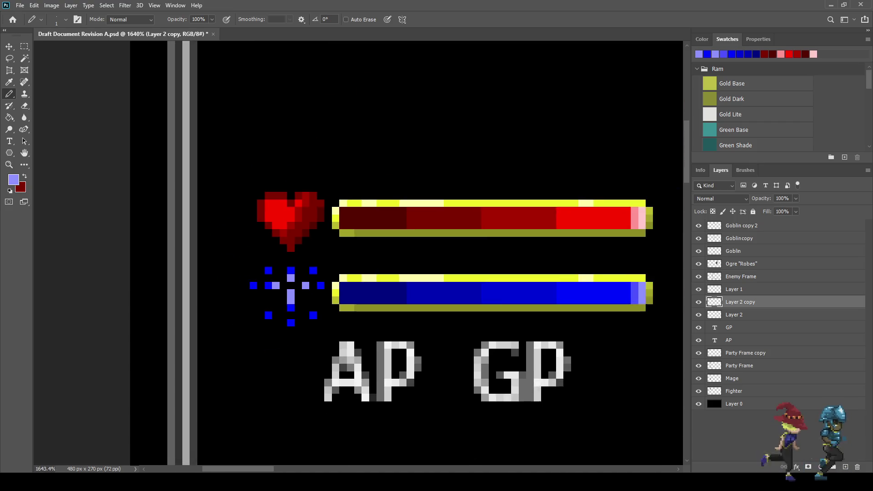
pyautogui.scroll(4, 530, 313)
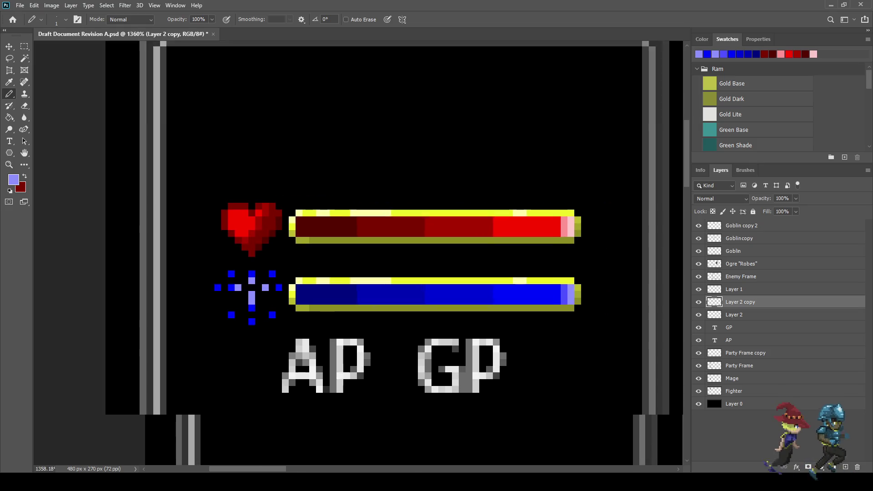
# Step: Darken the sparkle's rightmost, bottom, leftmost and top-right pixels to sampled navy
pyautogui.press('i')
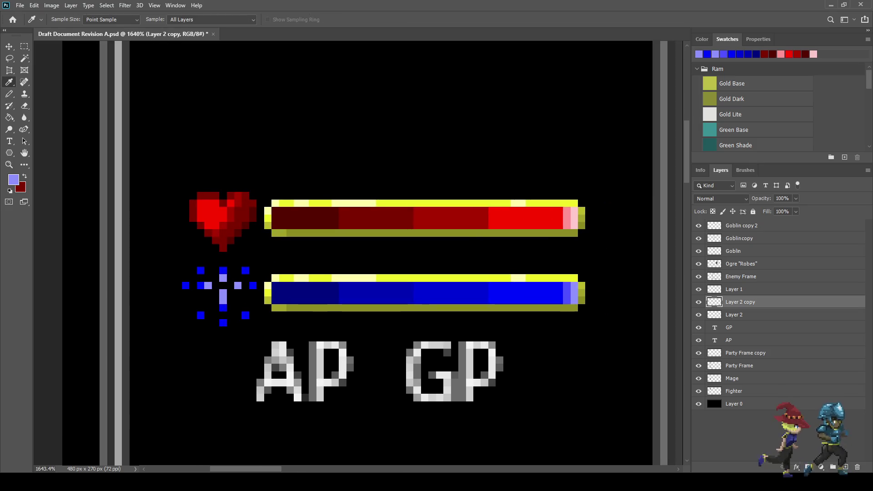
pyautogui.click(377, 293)
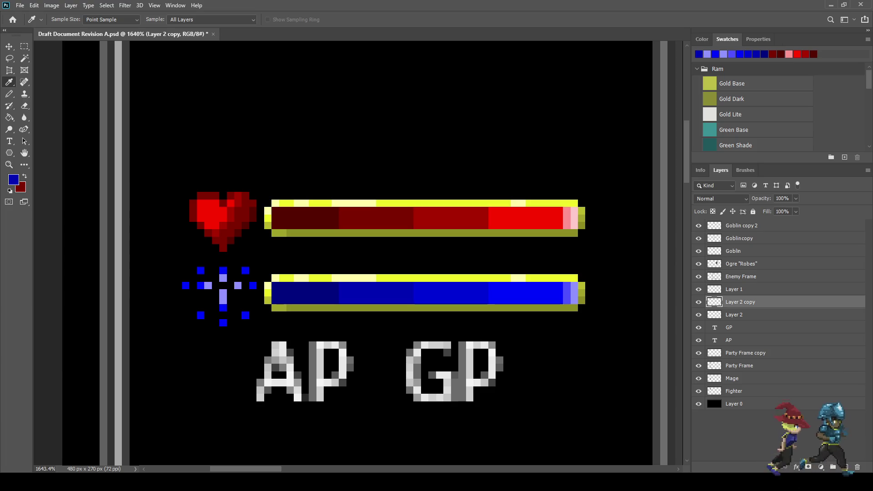
pyautogui.click(305, 293)
pyautogui.scroll(3, 219, 295)
pyautogui.press('b')
pyautogui.click(278, 278)
pyautogui.click(226, 343)
pyautogui.click(160, 278)
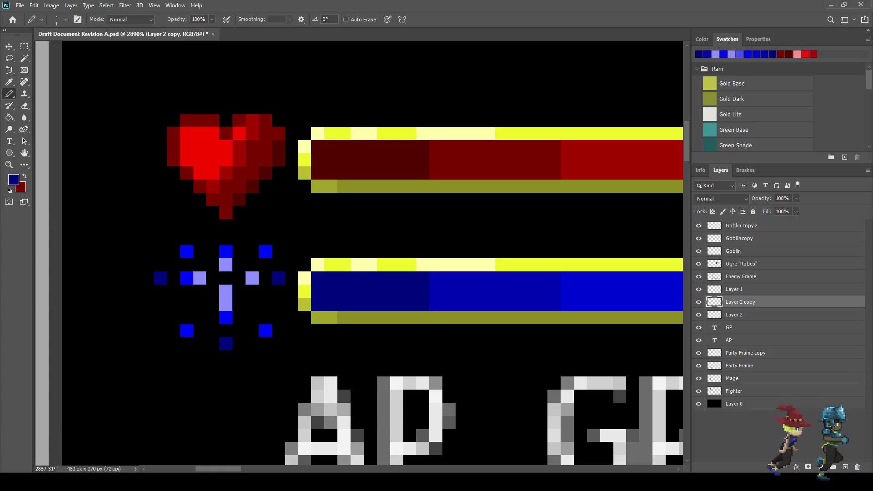
pyautogui.press('i')
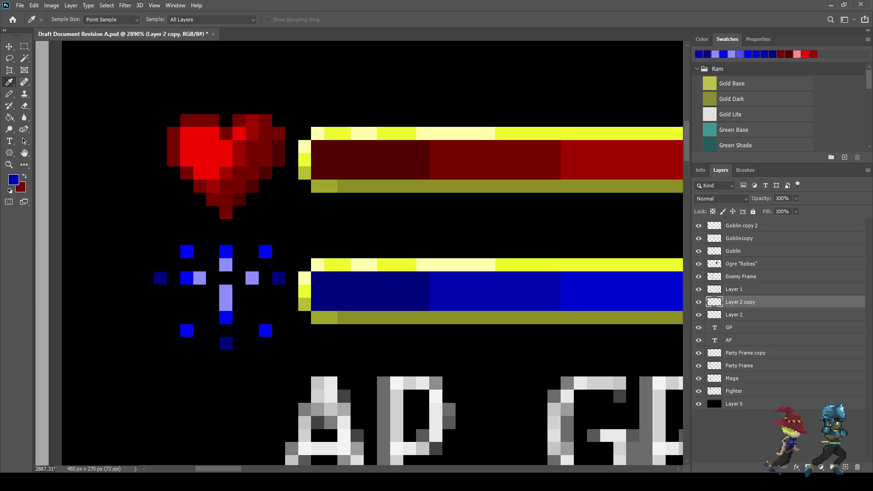
pyautogui.press('b')
pyautogui.click(265, 252)
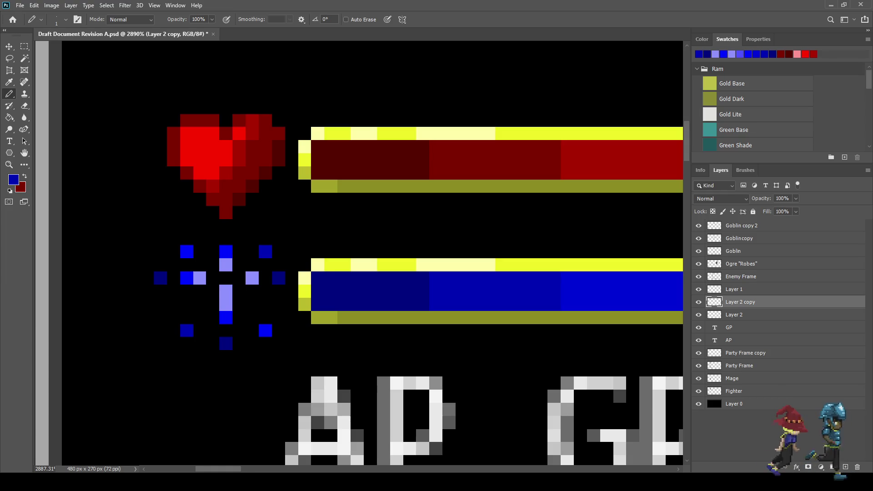
# Step: Repaint two sparkle pixels, including the top one, in a sampled lighter blue
pyautogui.scroll(-3, 193, 380)
pyautogui.scroll(3, 193, 379)
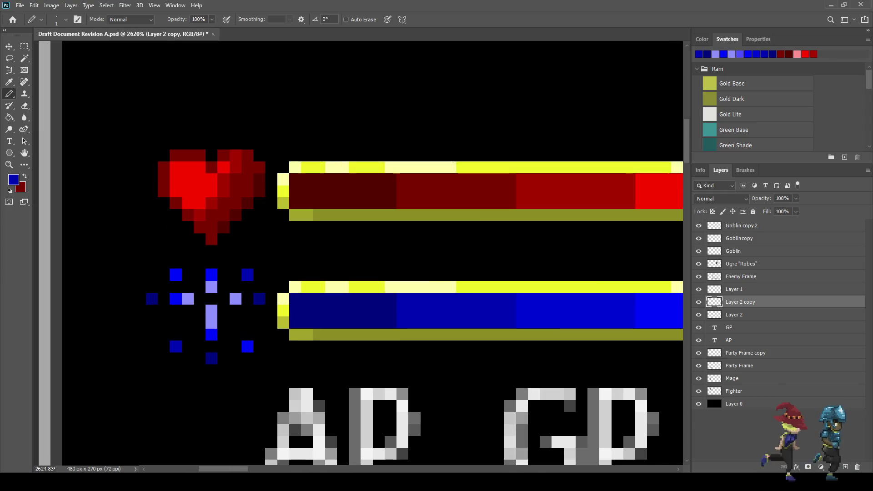
pyautogui.scroll(-3, 397, 337)
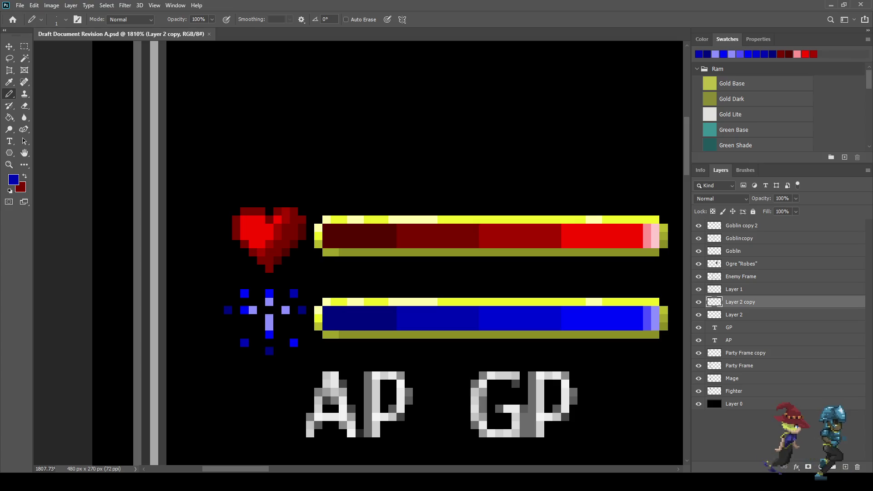
pyautogui.press('i')
pyautogui.click(646, 318)
pyautogui.press('b')
pyautogui.scroll(5, 255, 335)
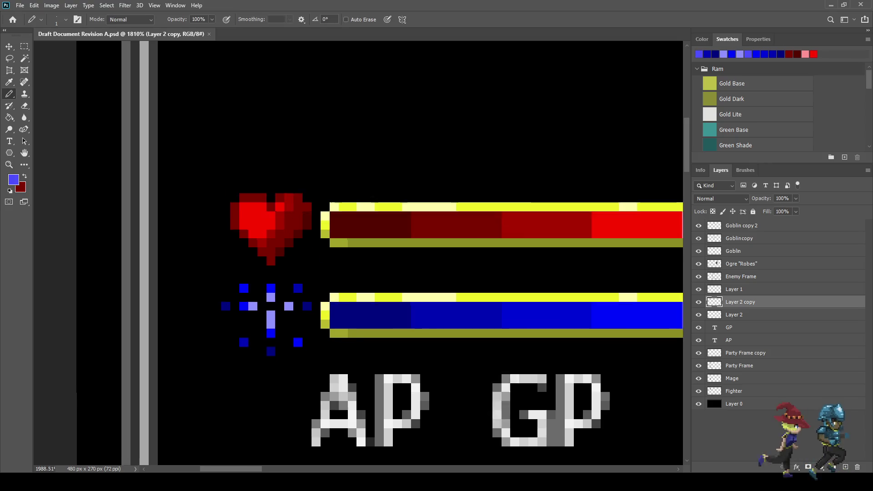
pyautogui.click(294, 310)
pyautogui.scroll(-3, 310, 391)
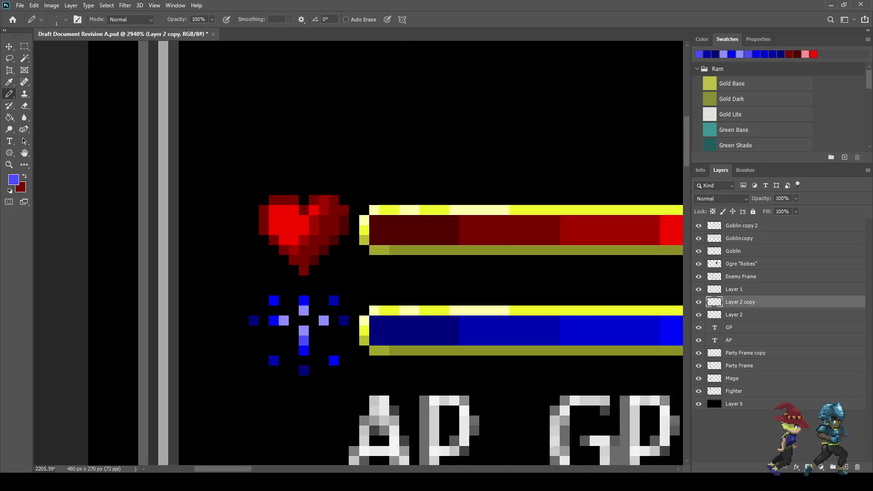
pyautogui.scroll(2, 294, 283)
pyautogui.click(305, 307)
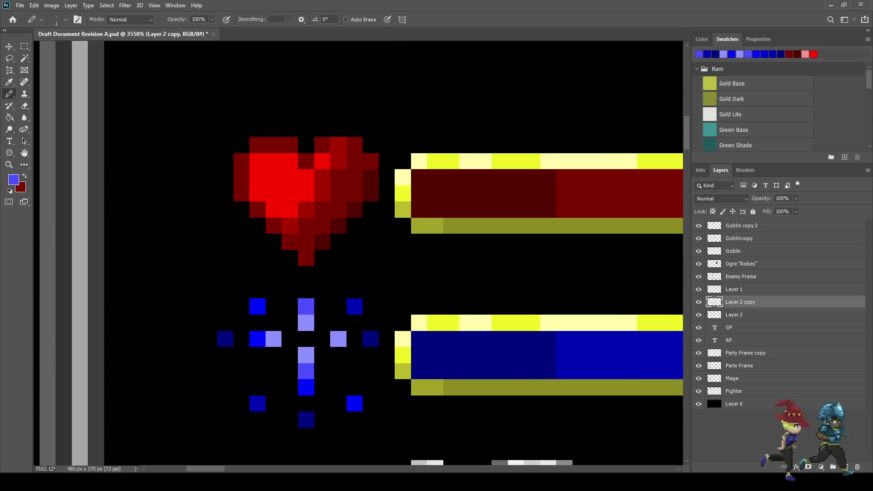
# Step: Save the battle-screen document
pyautogui.scroll(-7, 411, 361)
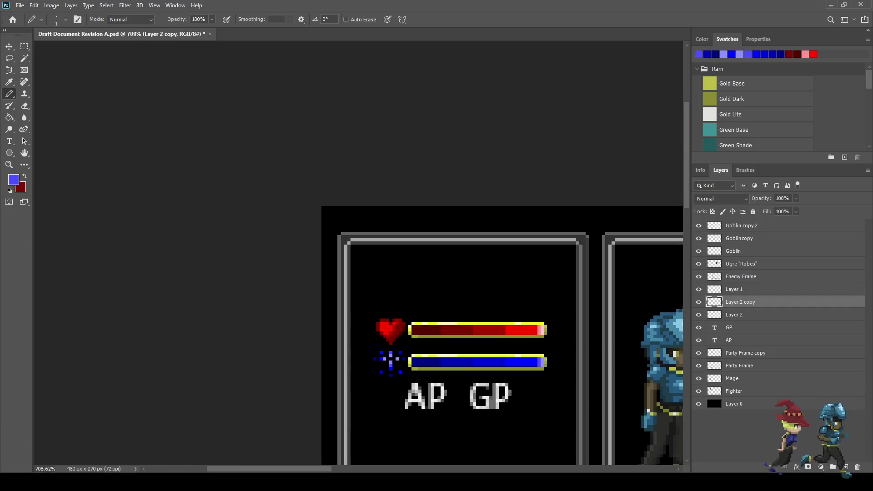
pyautogui.scroll(-4, 411, 361)
pyautogui.scroll(5, 114, 145)
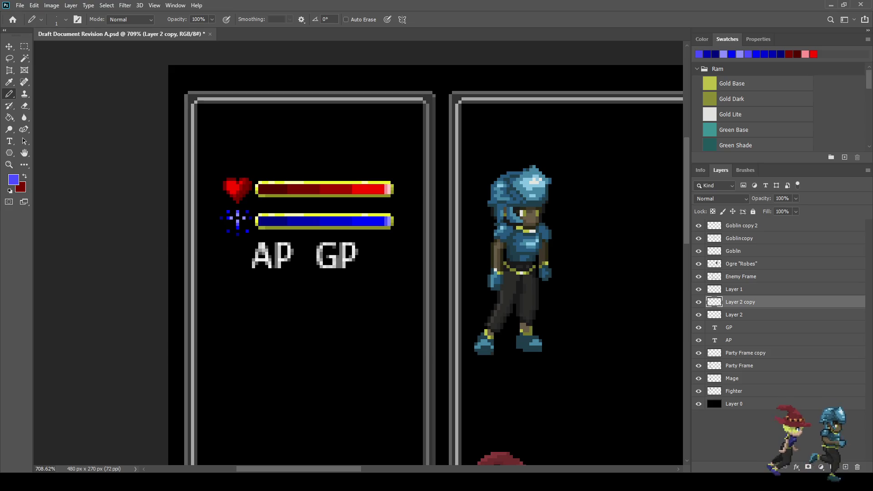
pyautogui.hotkey('ctrl', 's')
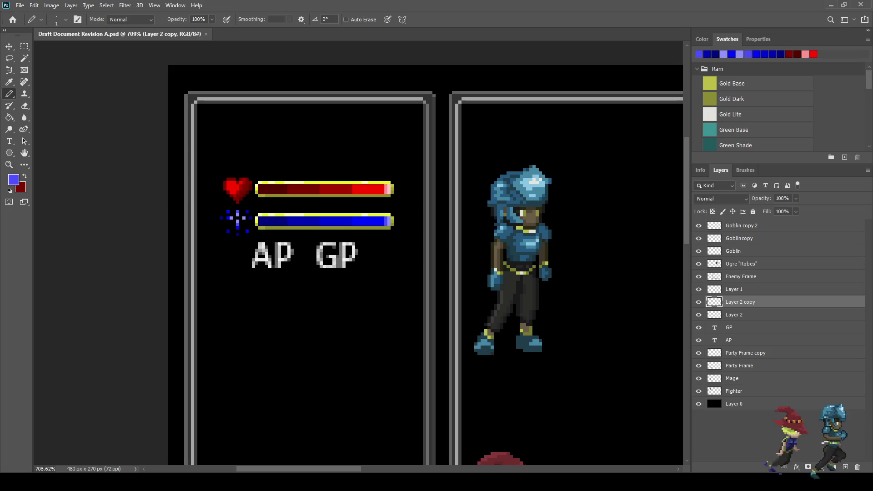
# Step: Nudge the blue sparkle icon one pixel left
pyautogui.scroll(4, 216, 187)
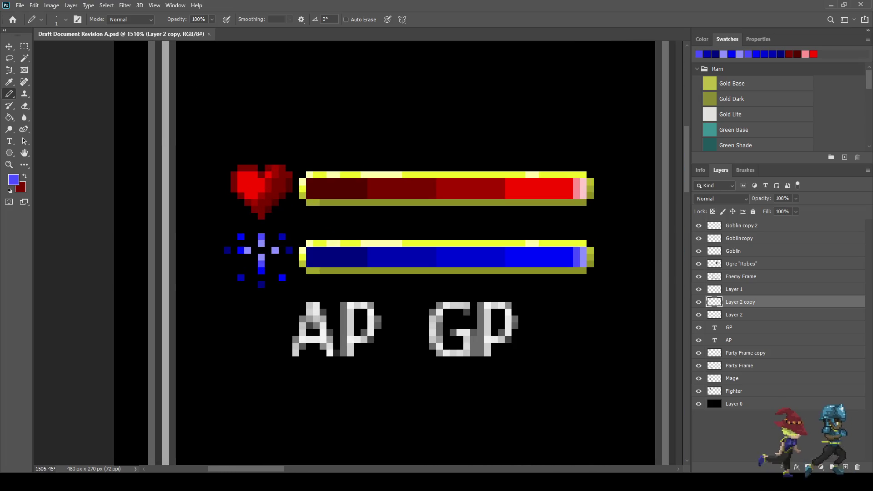
pyautogui.press('m')
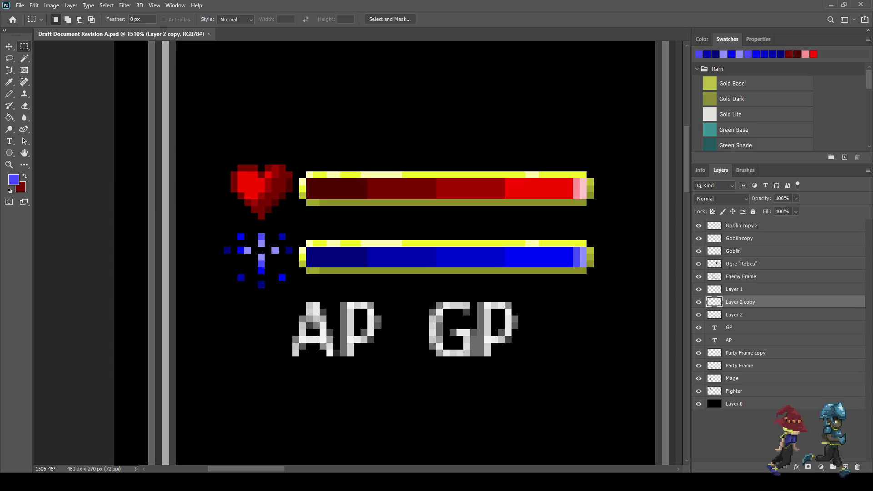
pyautogui.moveTo(264, 266); pyautogui.dragTo(292, 288)
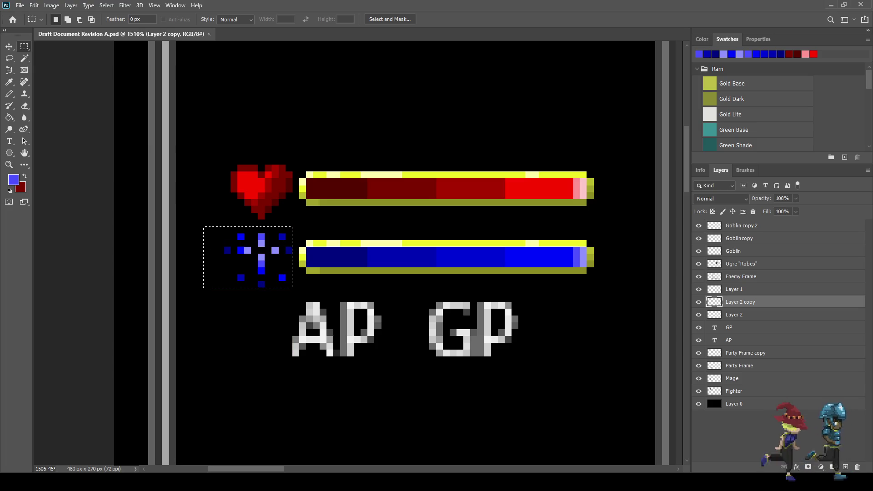
pyautogui.hotkey('ctrl', 'Left')
pyautogui.hotkey('ctrl', 'd')
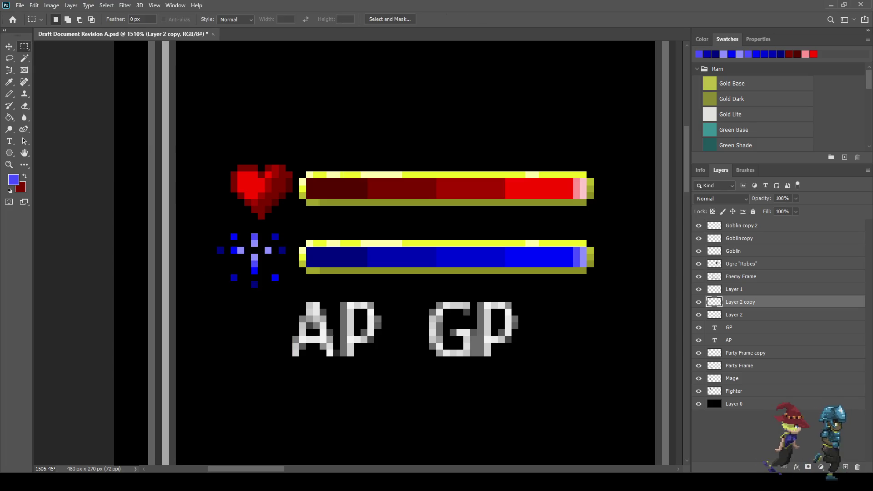
# Step: On Layer 2, nudge the red heart one pixel left and save
pyautogui.click(734, 315)
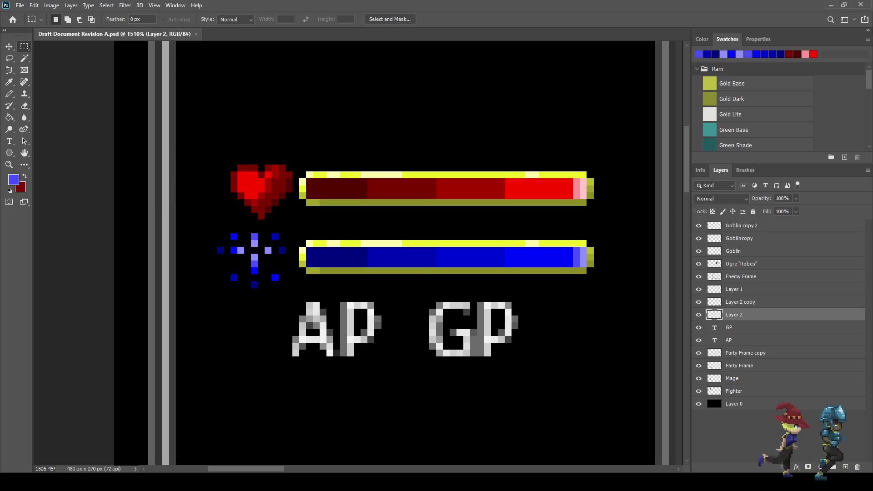
pyautogui.moveTo(257, 198); pyautogui.dragTo(292, 220)
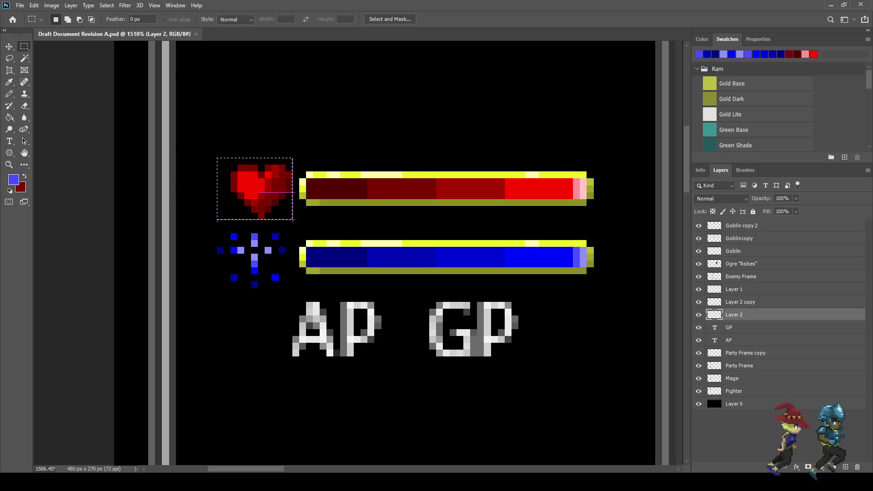
pyautogui.hotkey('ctrl', 'Left')
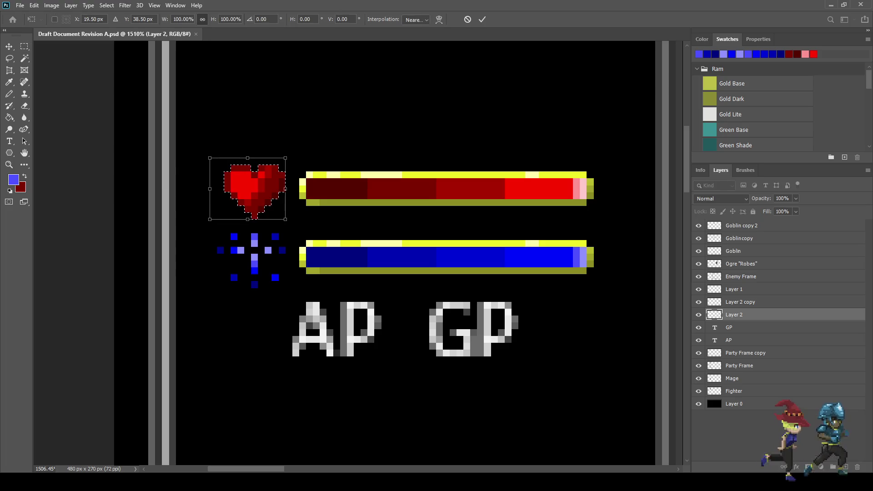
pyautogui.hotkey('ctrl', 'd')
pyautogui.hotkey('ctrl', 's')
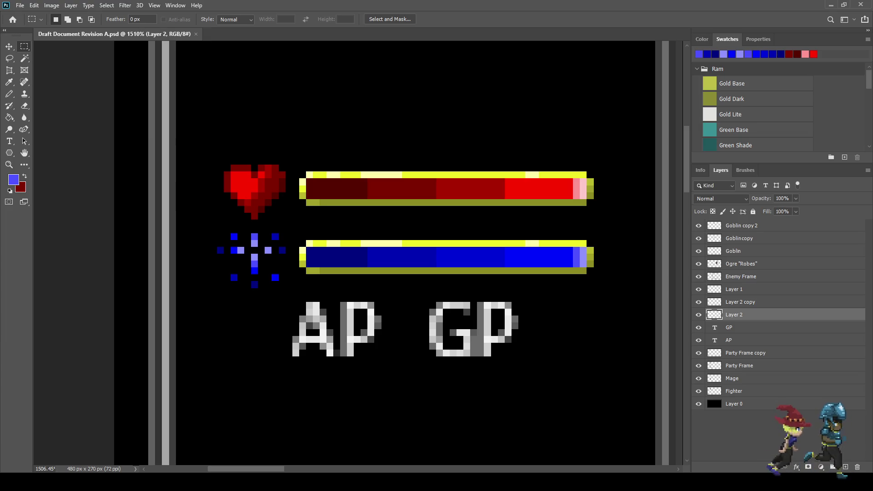
# Step: View the battle screen at actual size, then zoom in to inspect the bars
pyautogui.hotkey('ctrl', '1')
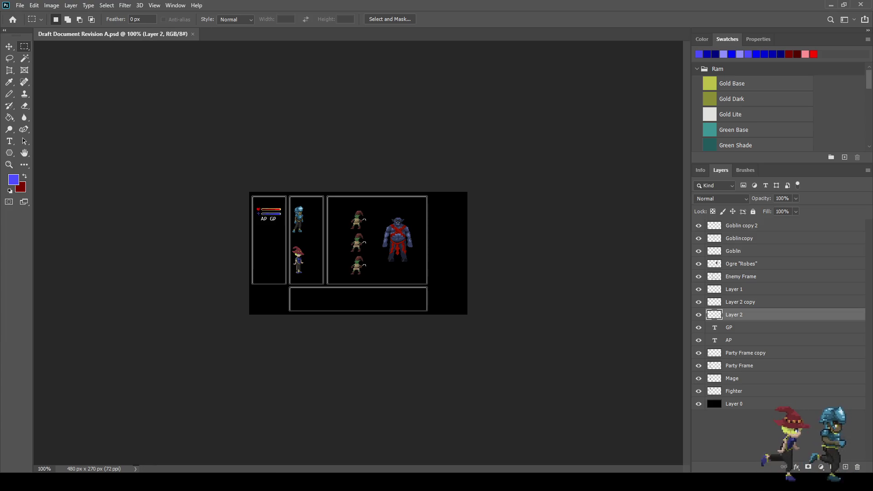
pyautogui.hotkey('ctrl', '+')
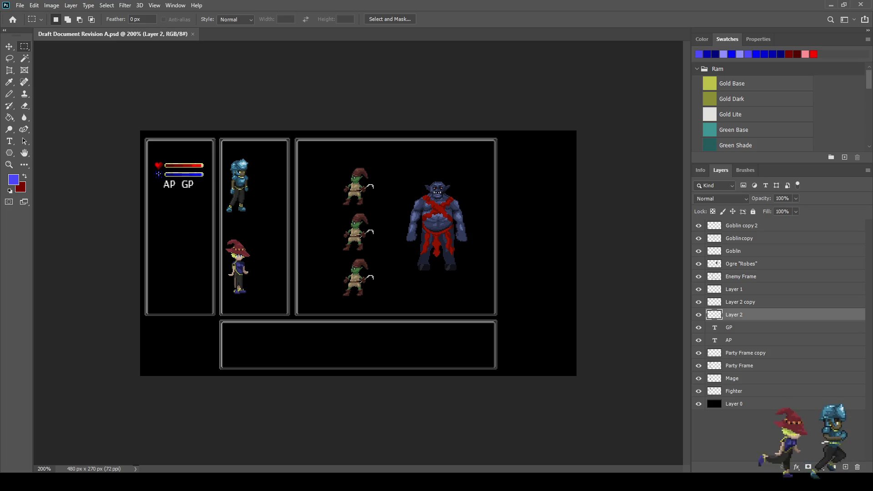
pyautogui.scroll(5, 226, 195)
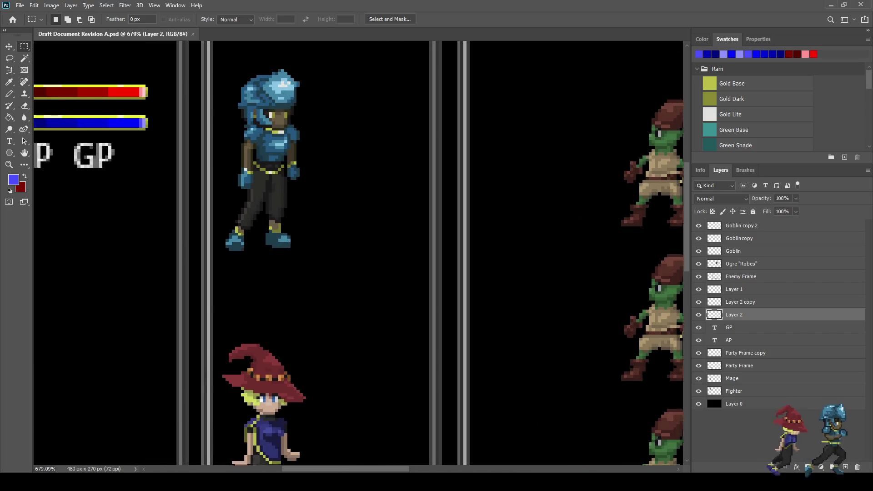
pyautogui.scroll(-3, 227, 204)
pyautogui.scroll(4, 227, 205)
pyautogui.scroll(-3, 272, 205)
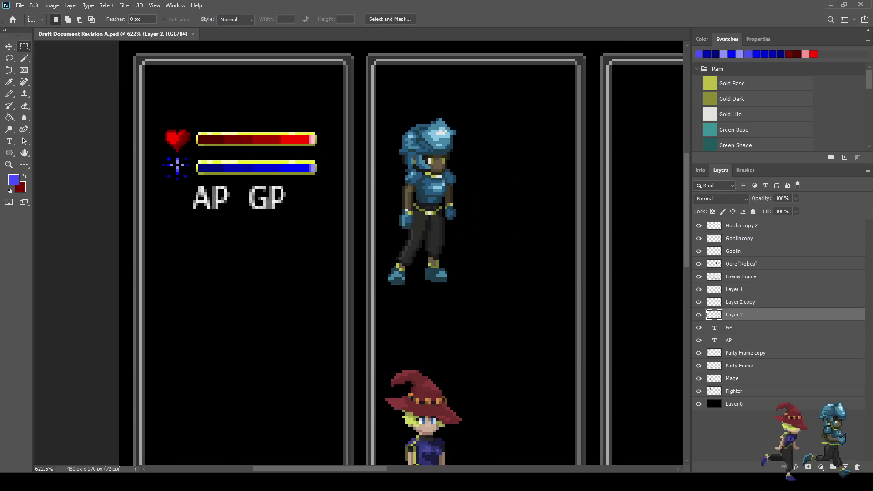
pyautogui.scroll(3, 272, 204)
pyautogui.scroll(1, 233, 176)
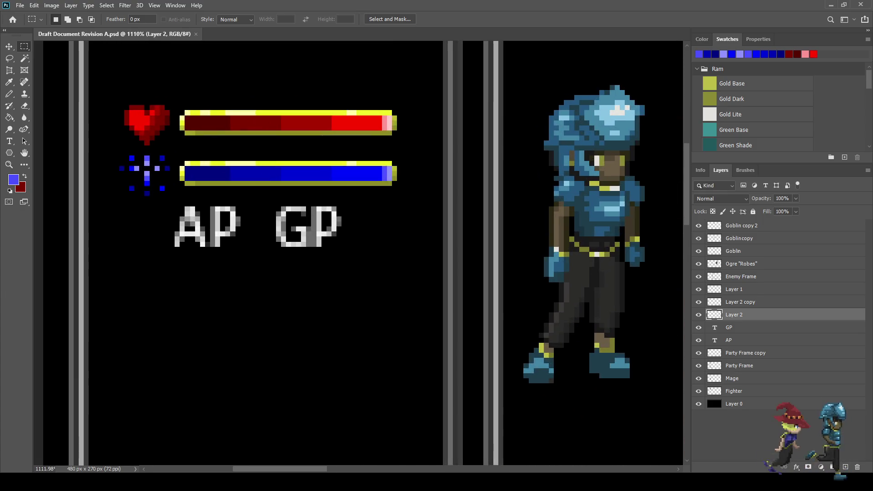
pyautogui.press('i')
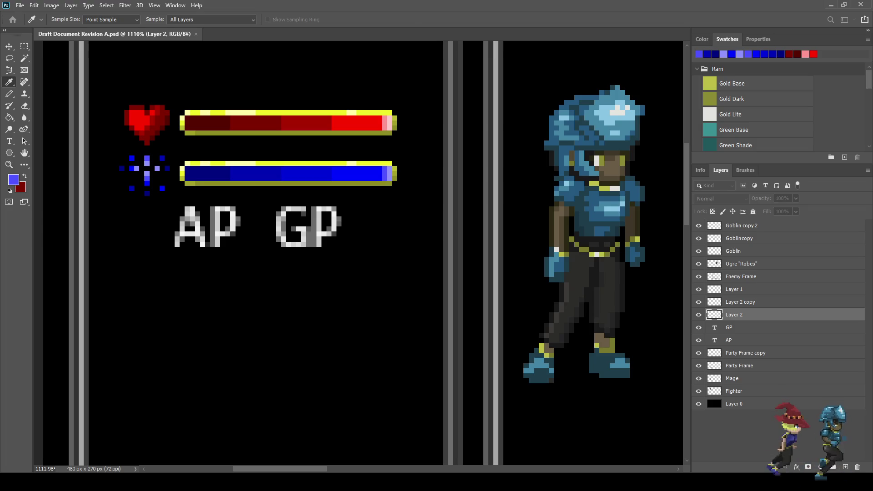
# Step: Sample dark navy, then undo an accidental navy fill on Layer 2
pyautogui.click(204, 173)
pyautogui.press('m')
pyautogui.press('g')
pyautogui.click(272, 318)
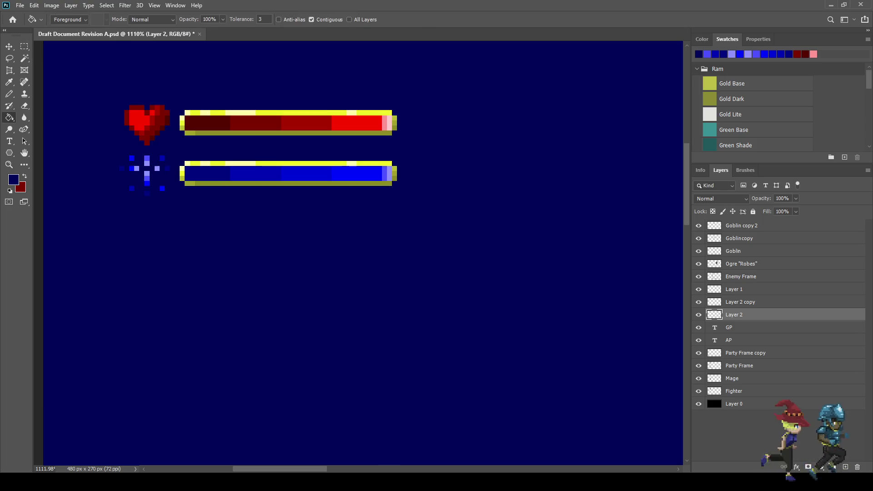
pyautogui.hotkey('ctrl', 'z')
# Step: On Layer 2 copy, fill the second MP bar section with sampled dark navy
pyautogui.click(740, 301)
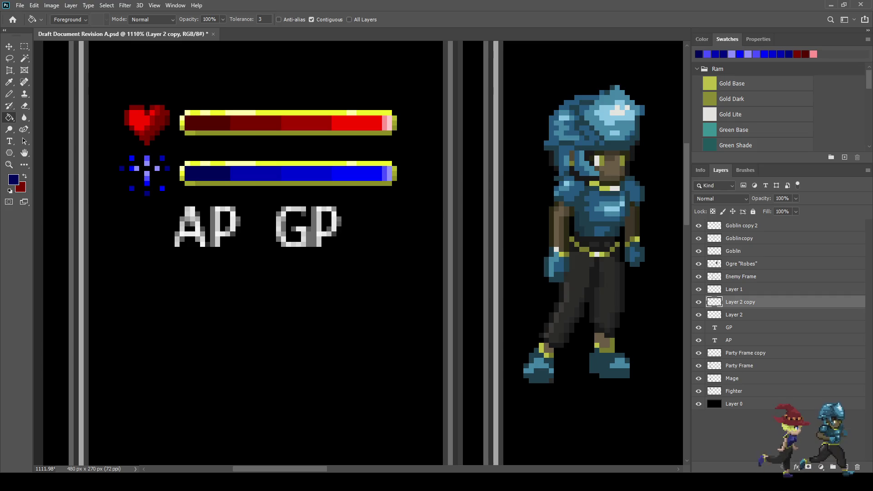
pyautogui.scroll(-3, 244, 183)
pyautogui.scroll(4, 244, 183)
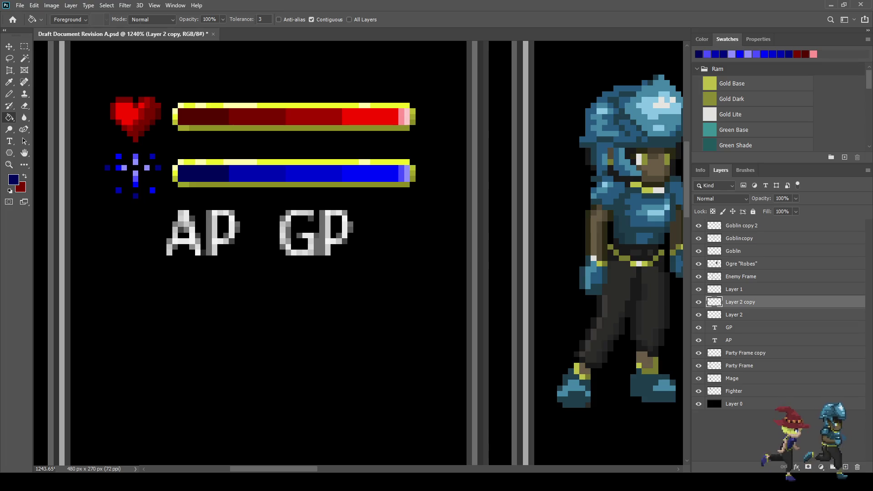
pyautogui.press('i')
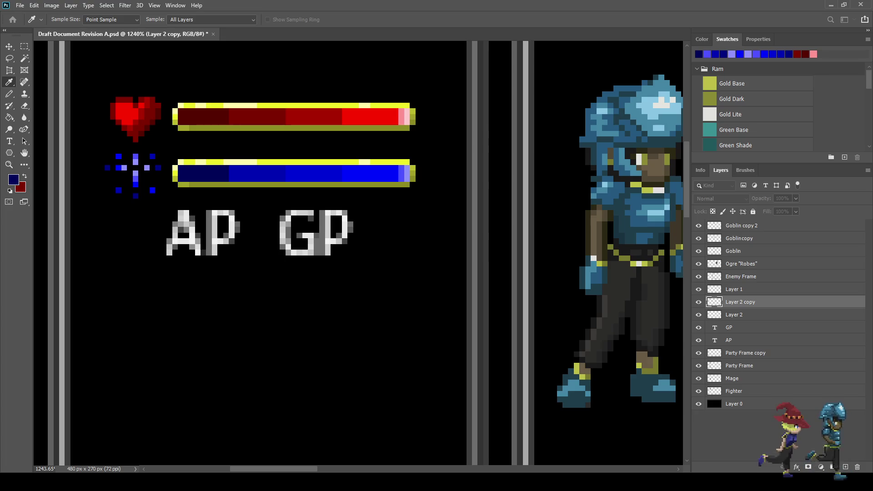
pyautogui.press('g')
pyautogui.press('i')
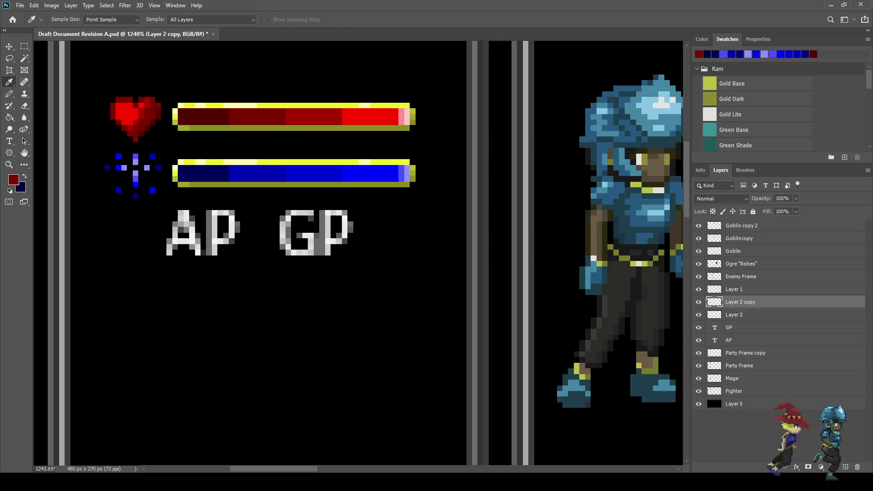
pyautogui.press('g')
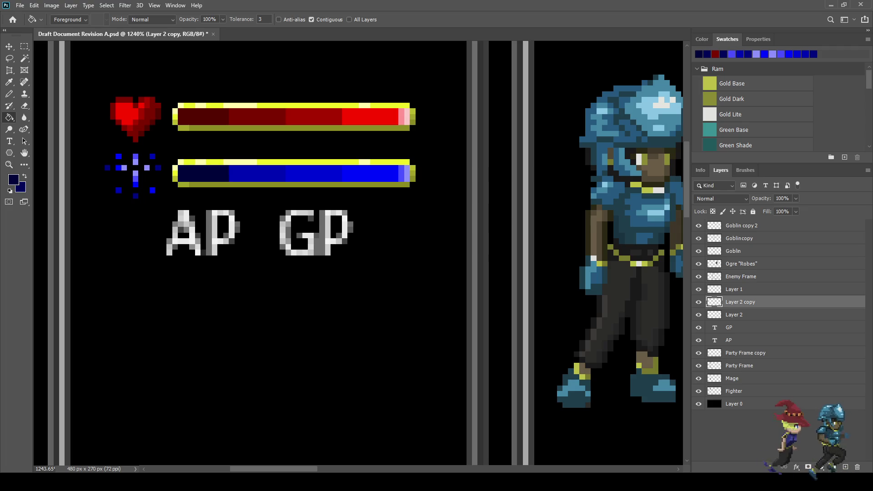
pyautogui.press('i')
pyautogui.press('g')
pyautogui.click(257, 173)
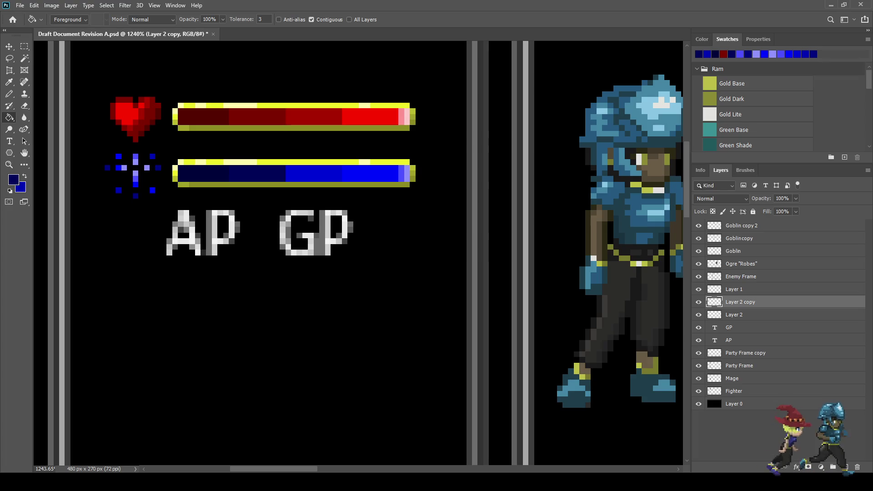
pyautogui.keyDown('alt'); pyautogui.click(313, 173); pyautogui.keyUp('alt')
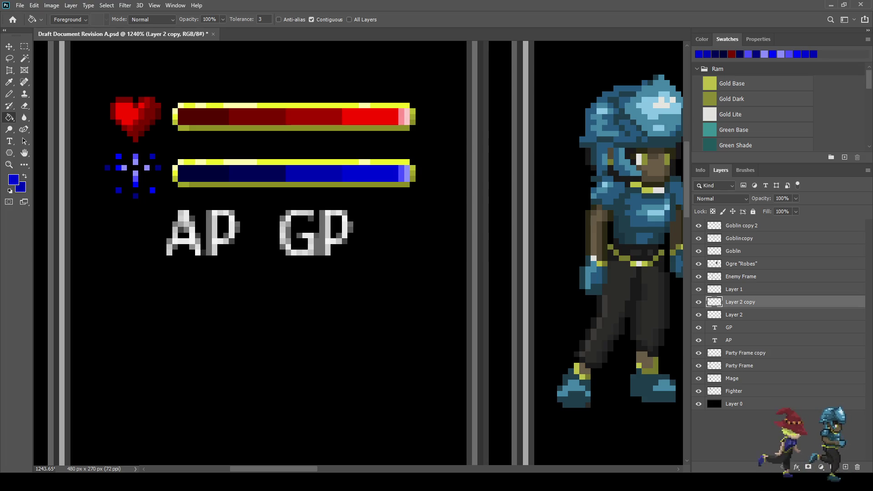
pyautogui.scroll(-5, 355, 227)
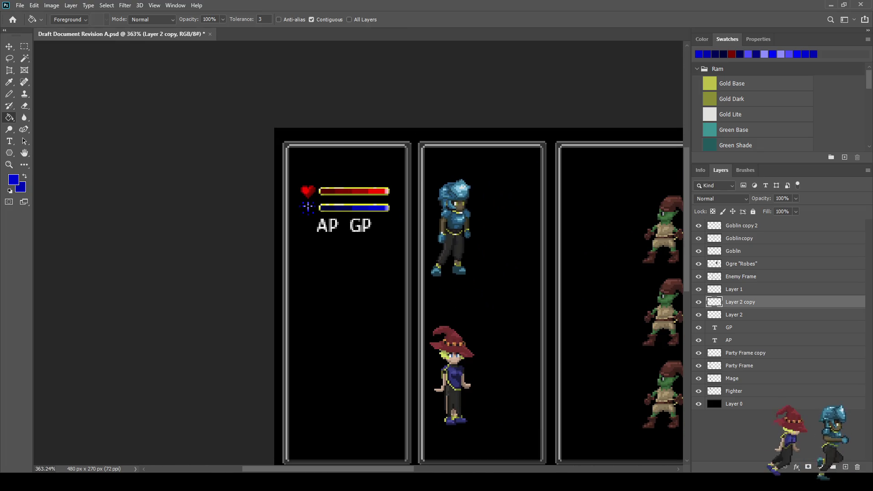
# Step: Bucket-fill the second MP bar section back to the brighter blue shade
pyautogui.scroll(-2, 455, 254)
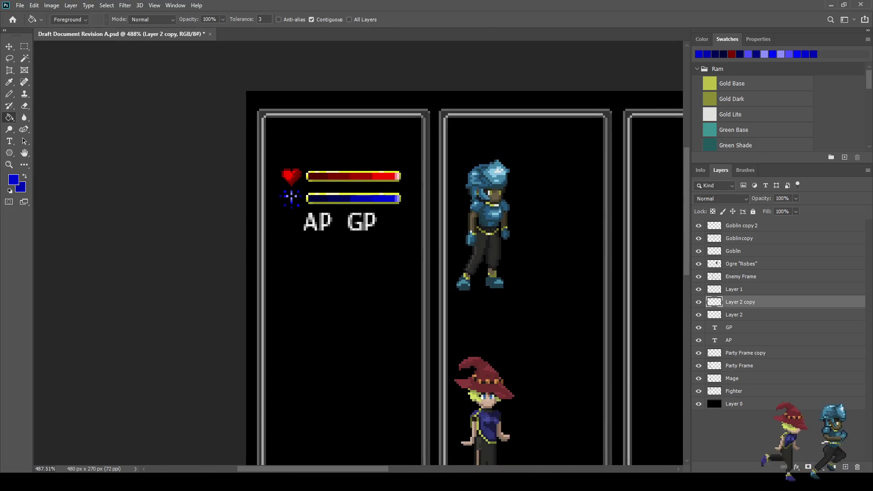
pyautogui.scroll(7, 358, 214)
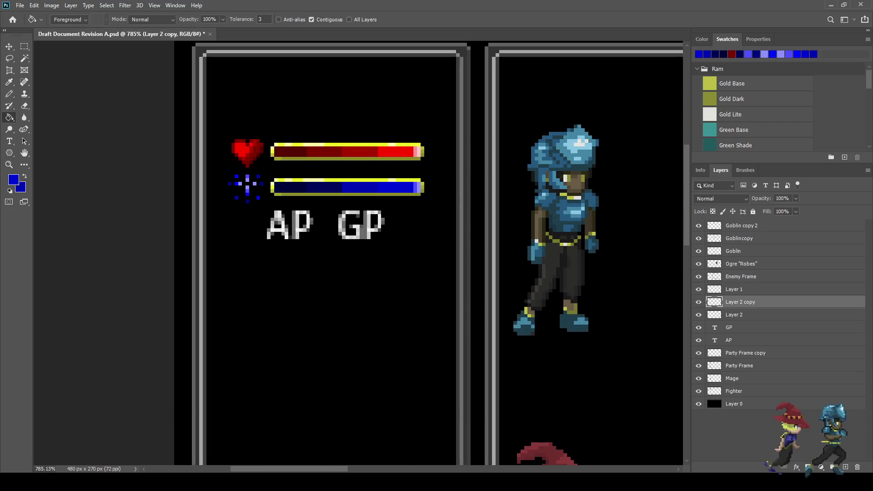
pyautogui.click(345, 187)
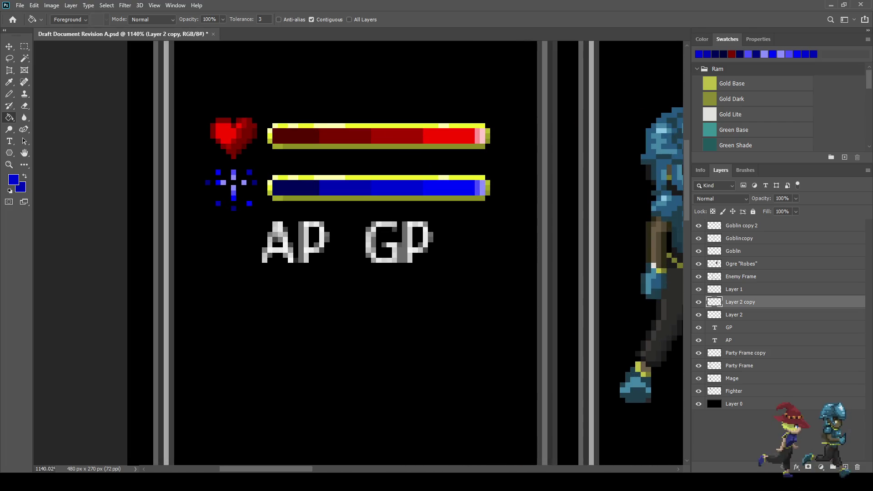
pyautogui.scroll(-7, 358, 254)
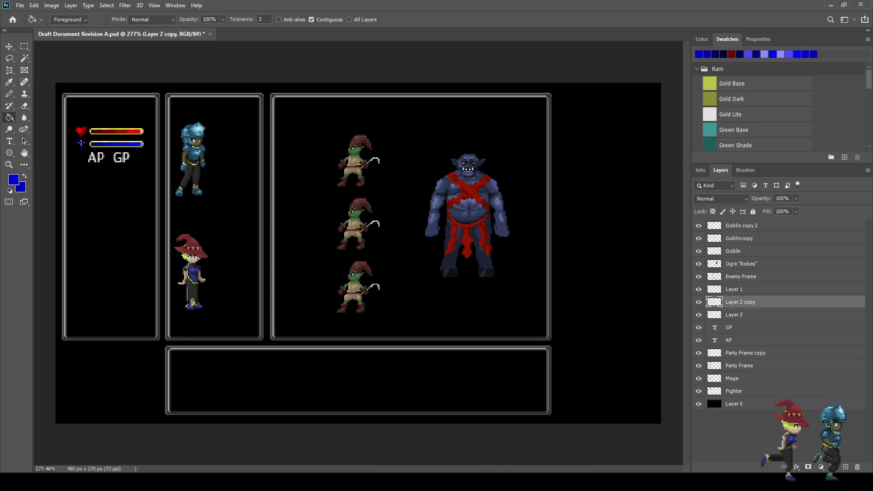
pyautogui.scroll(6, 73, 141)
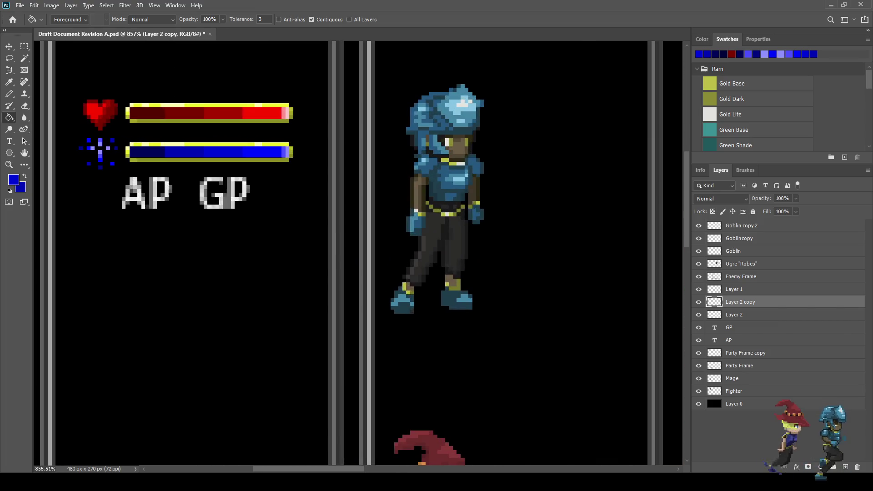
pyautogui.scroll(2, 155, 152)
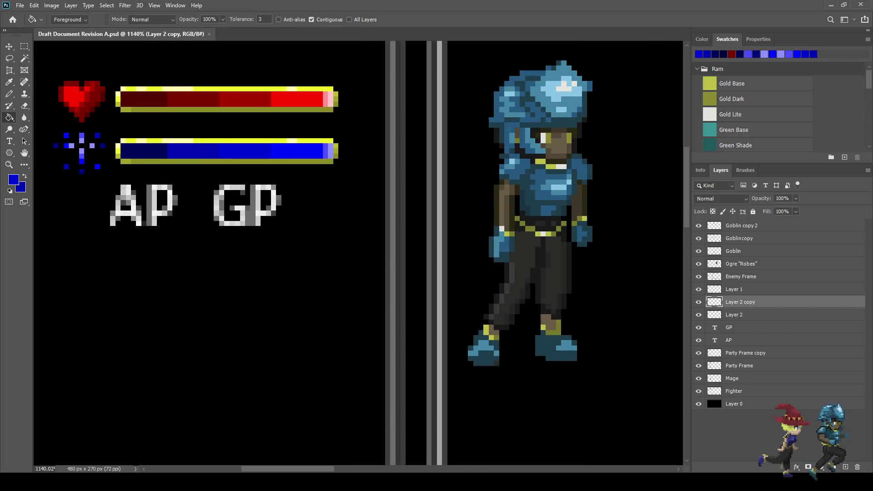
pyautogui.scroll(1, 151, 151)
pyautogui.press('i')
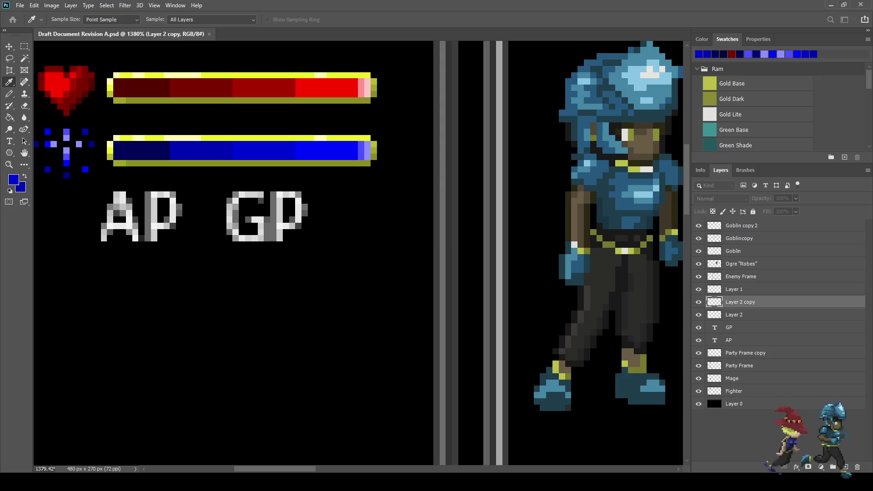
# Step: Try filling the left and second MP bar sections with purple
pyautogui.press('g')
pyautogui.click(141, 150)
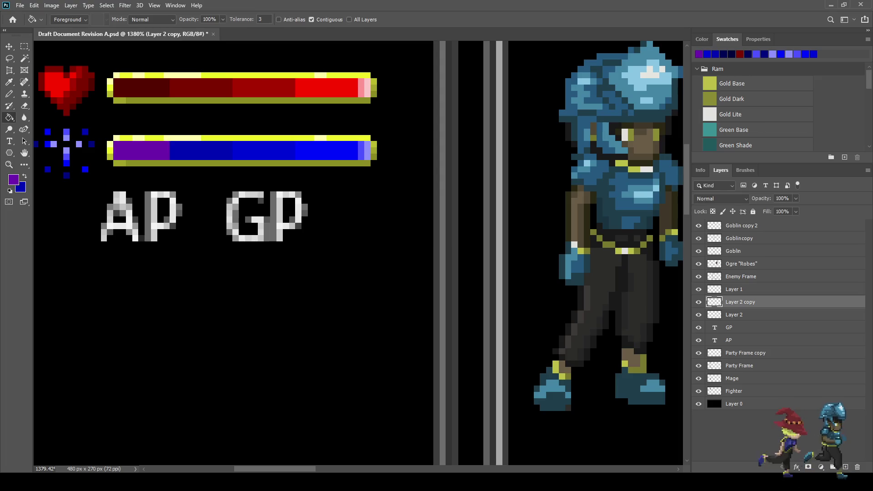
pyautogui.press('i')
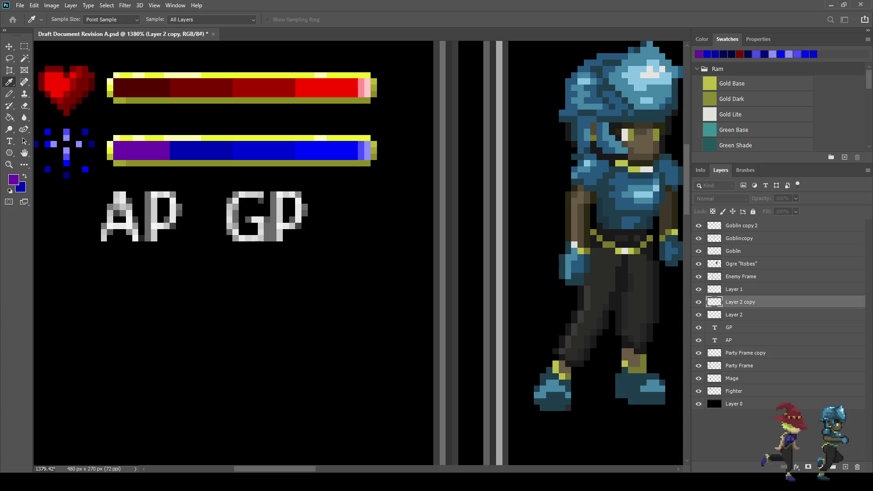
pyautogui.press('g')
pyautogui.click(200, 151)
pyautogui.scroll(-1, 264, 240)
pyautogui.scroll(1, 259, 227)
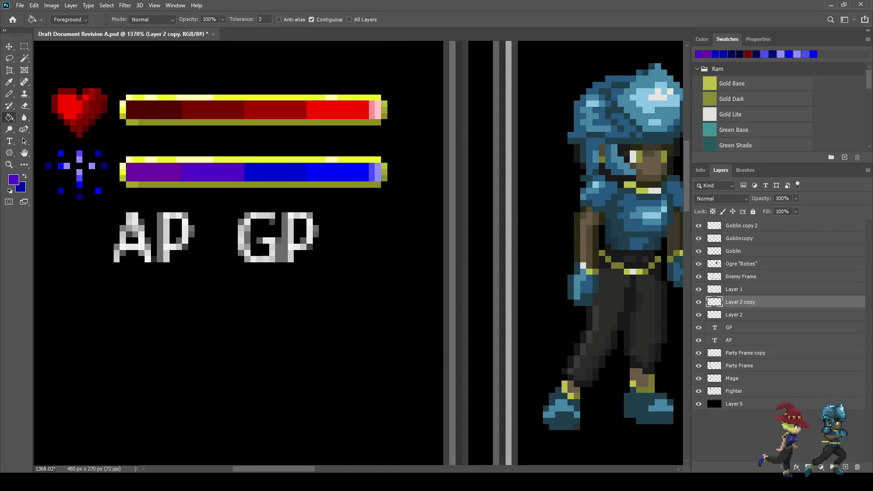
# Step: Undo the purple MP bar fill, save the document, and select Layer 2
pyautogui.hotkey('ctrl', 'z')
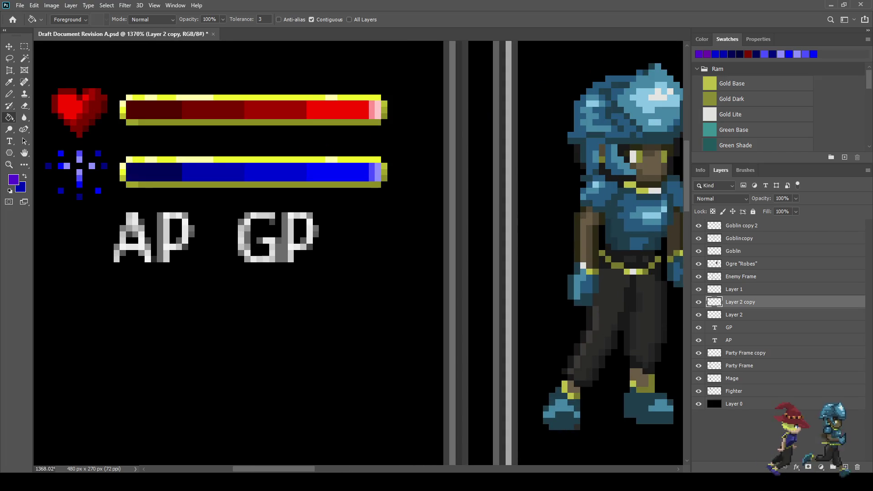
pyautogui.scroll(-5, 359, 252)
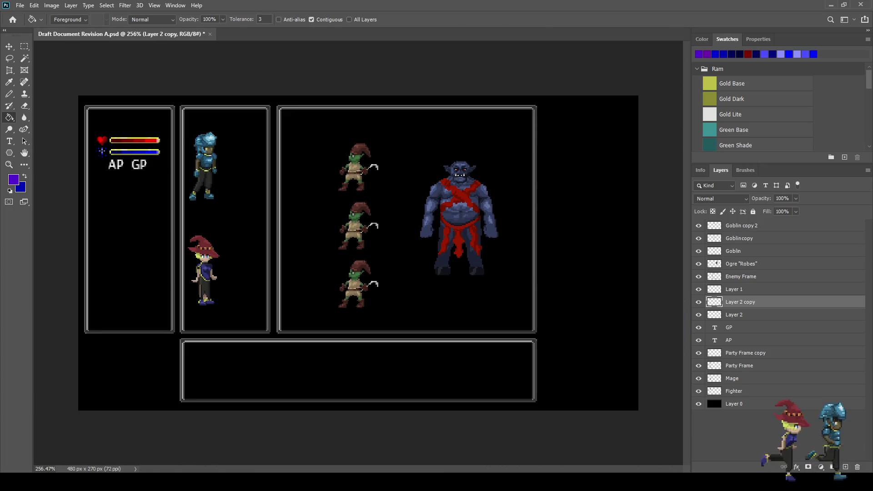
pyautogui.scroll(-2, 359, 253)
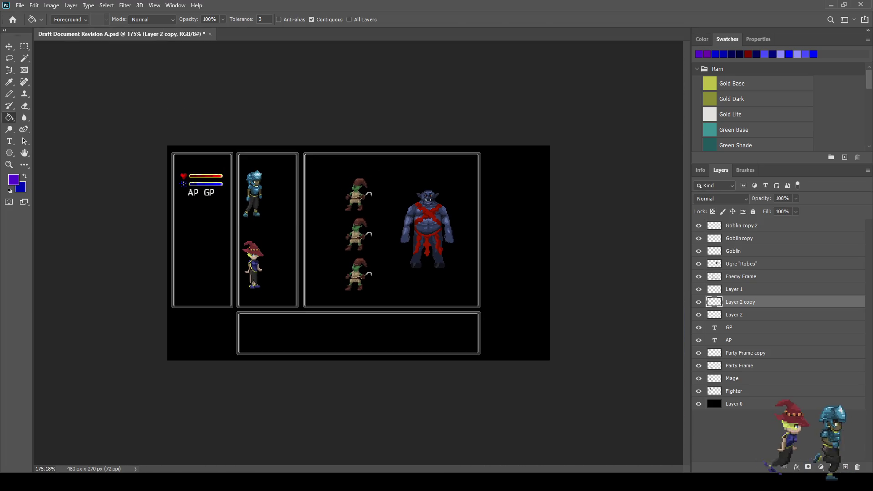
pyautogui.hotkey('ctrl', 's')
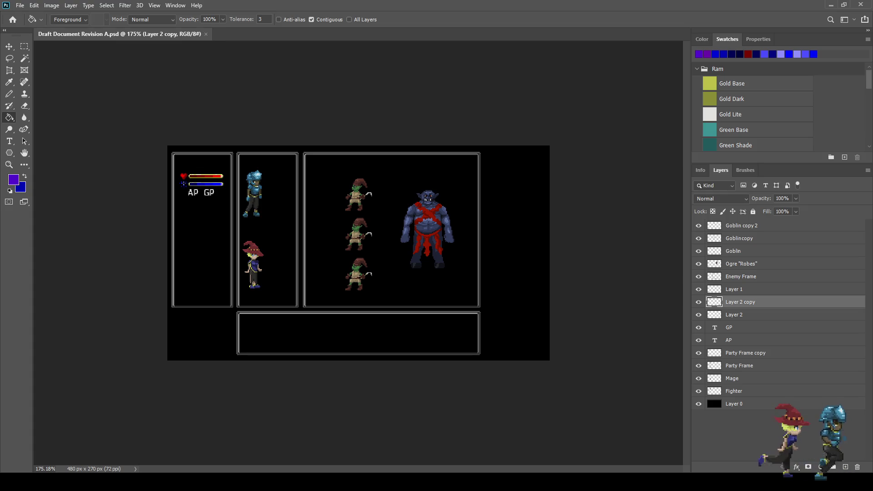
pyautogui.scroll(3, 359, 253)
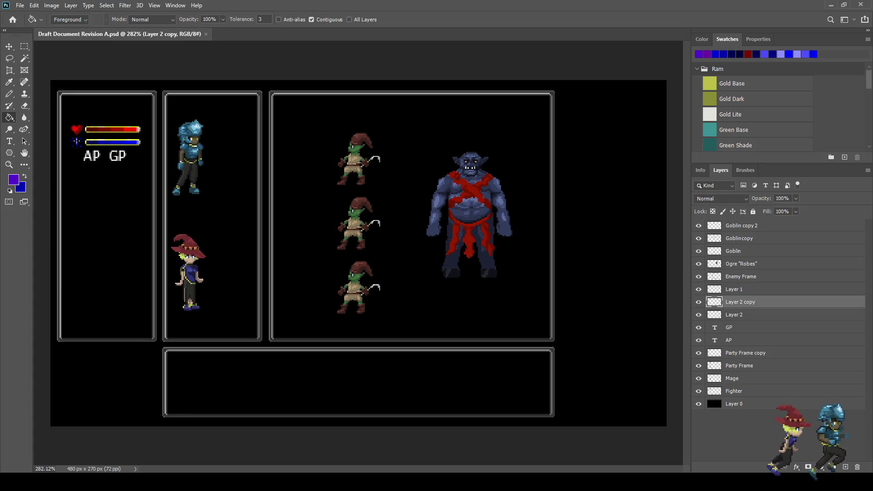
pyautogui.scroll(2, 360, 253)
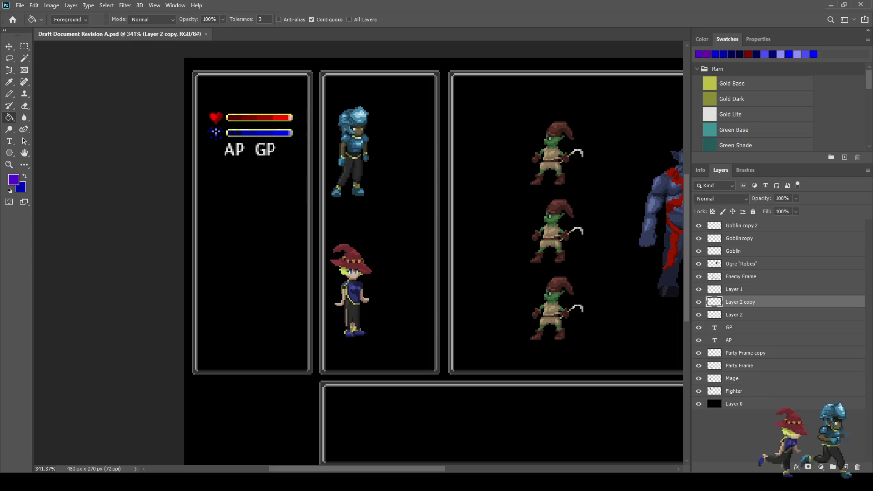
pyautogui.scroll(5, 223, 123)
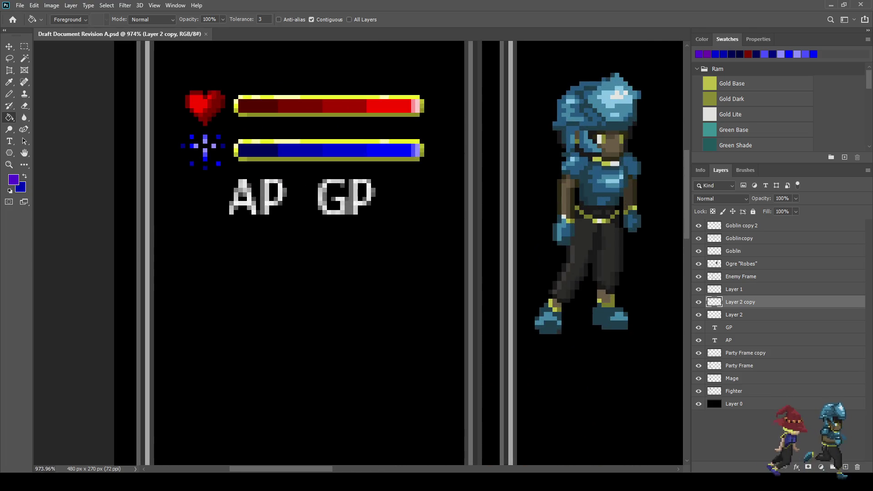
pyautogui.click(734, 314)
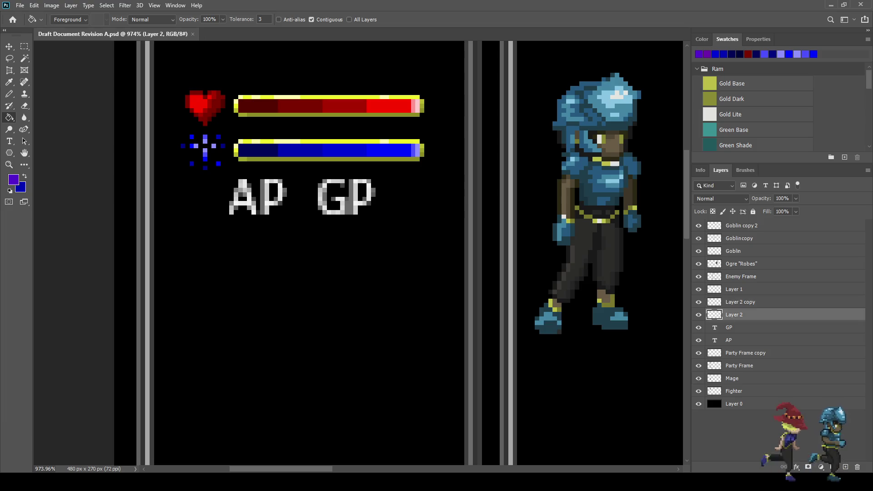
# Step: Sample the bright yellow from the HP bar's gold rim as the pencil colour
pyautogui.press('b')
pyautogui.scroll(3, 314, 95)
pyautogui.keyDown('alt'); pyautogui.click(315, 95); pyautogui.keyUp('alt')
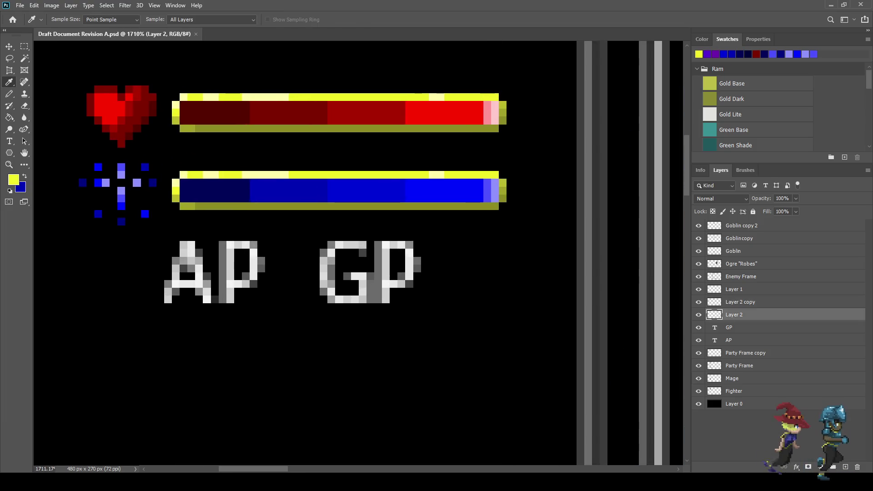
pyautogui.scroll(3, 315, 95)
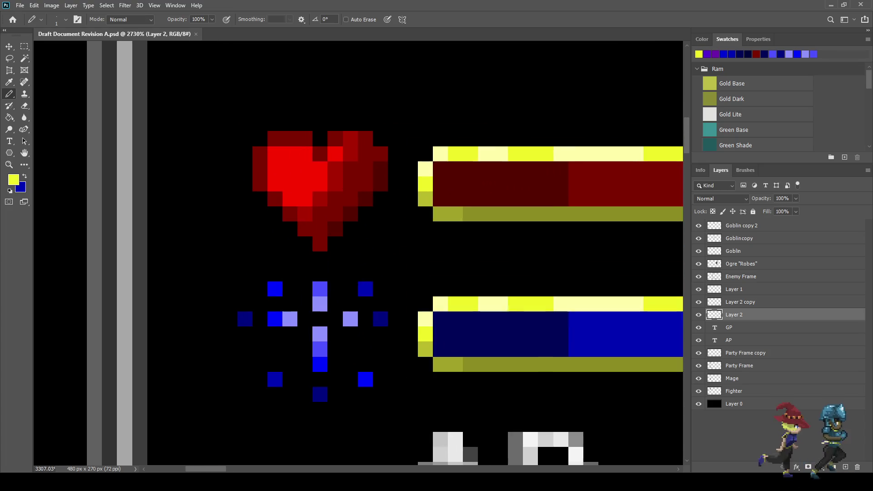
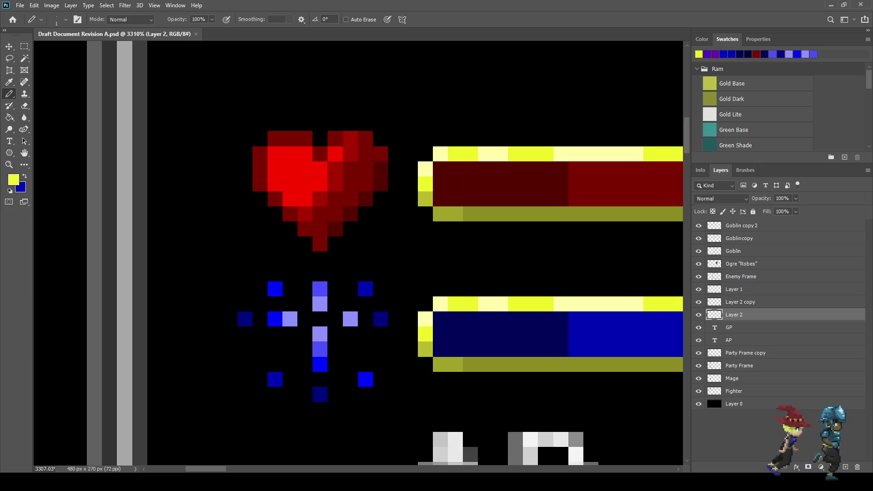
# Step: Pencil a bright yellow outline around the heart's top, left, lower-left diagonal and top-right
pyautogui.click(320, 138)
pyautogui.moveTo(305, 123); pyautogui.dragTo(274, 123)
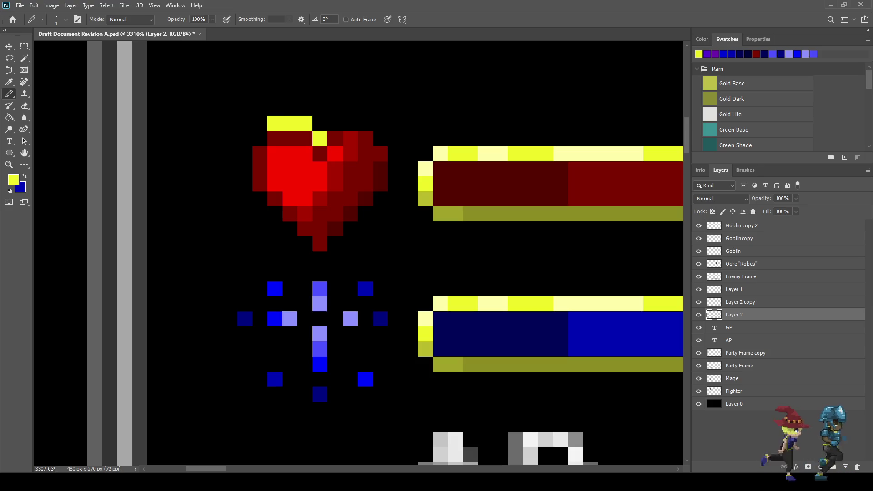
pyautogui.click(259, 139)
pyautogui.moveTo(244, 154); pyautogui.dragTo(244, 184)
pyautogui.click(259, 199)
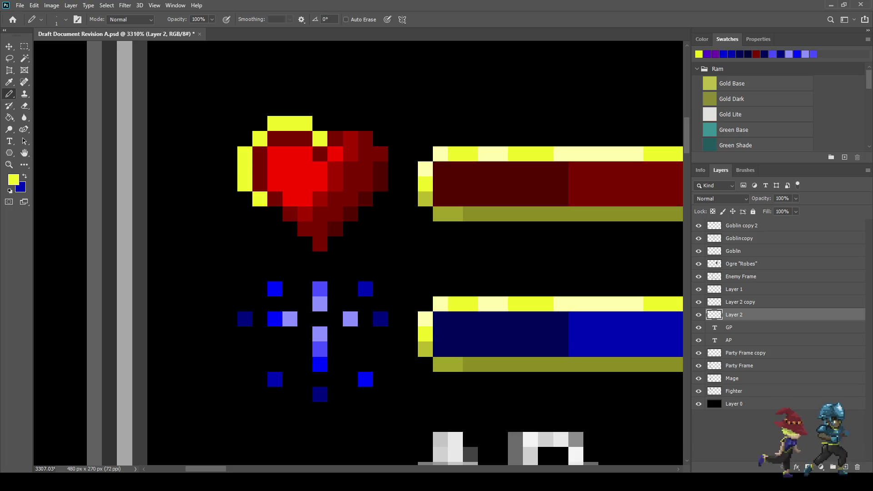
pyautogui.moveTo(275, 214); pyautogui.dragTo(304, 243)
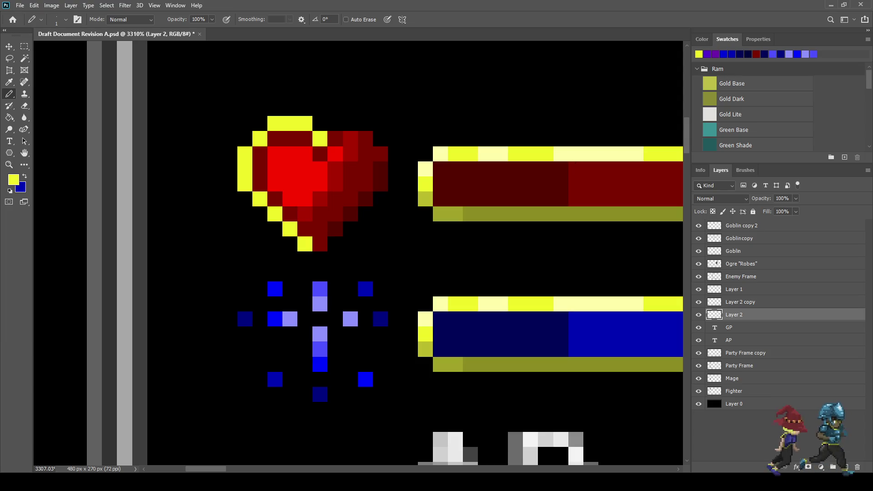
pyautogui.moveTo(335, 123); pyautogui.dragTo(350, 123)
pyautogui.click(365, 123)
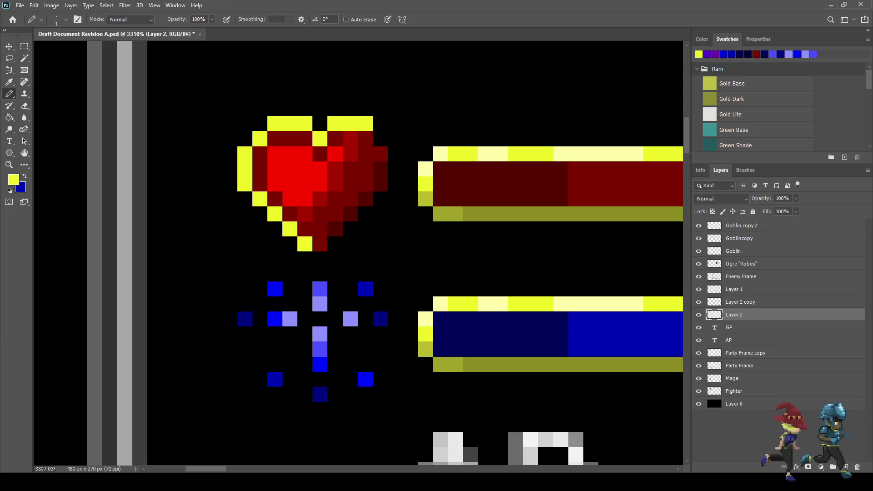
pyautogui.click(380, 138)
# Step: Sample Gold Dark and shade the heart's right edge and lower-right diagonal olive
pyautogui.scroll(-5, 380, 139)
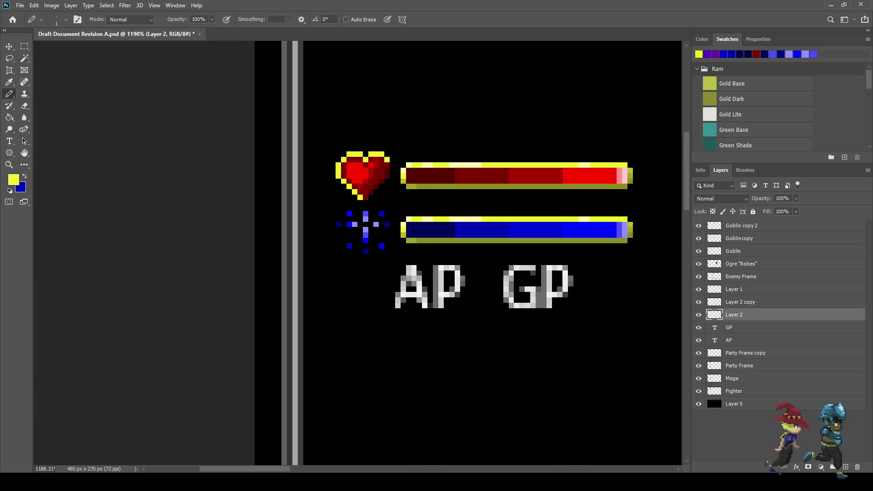
pyautogui.scroll(3, 422, 184)
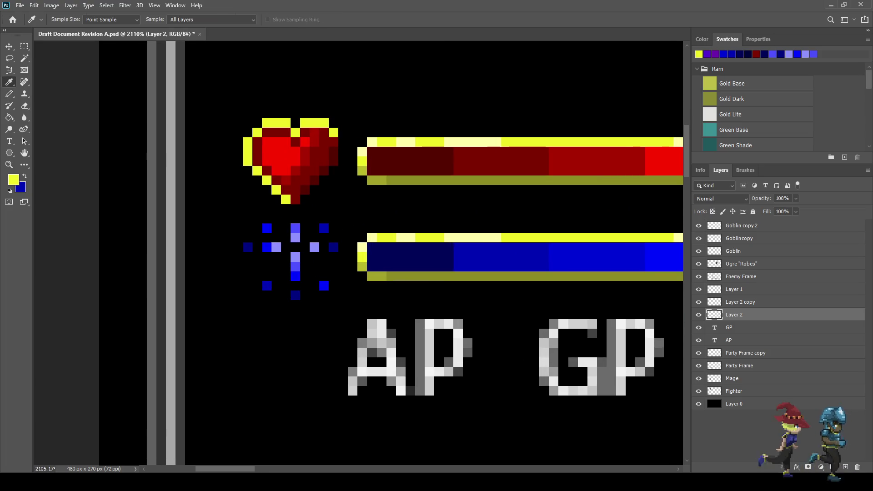
pyautogui.keyDown('alt'); pyautogui.click(421, 181); pyautogui.keyUp('alt')
pyautogui.scroll(3, 323, 172)
pyautogui.moveTo(361, 114); pyautogui.dragTo(361, 152)
pyautogui.click(342, 169)
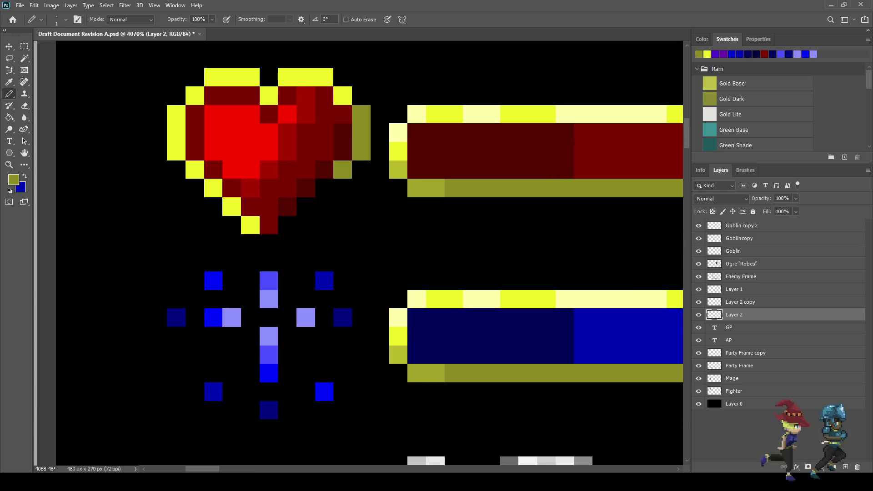
pyautogui.moveTo(324, 188); pyautogui.dragTo(288, 225)
pyautogui.scroll(-10, 375, 231)
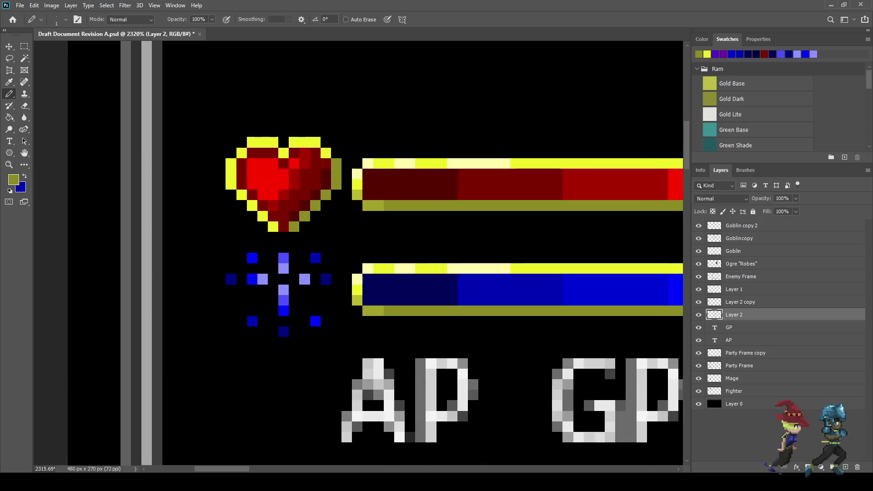
pyautogui.scroll(10, 363, 235)
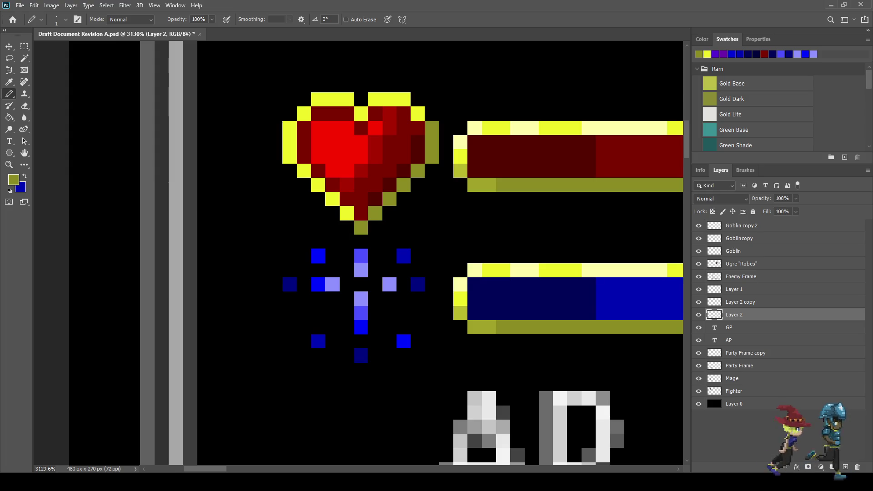
pyautogui.scroll(-5, 361, 227)
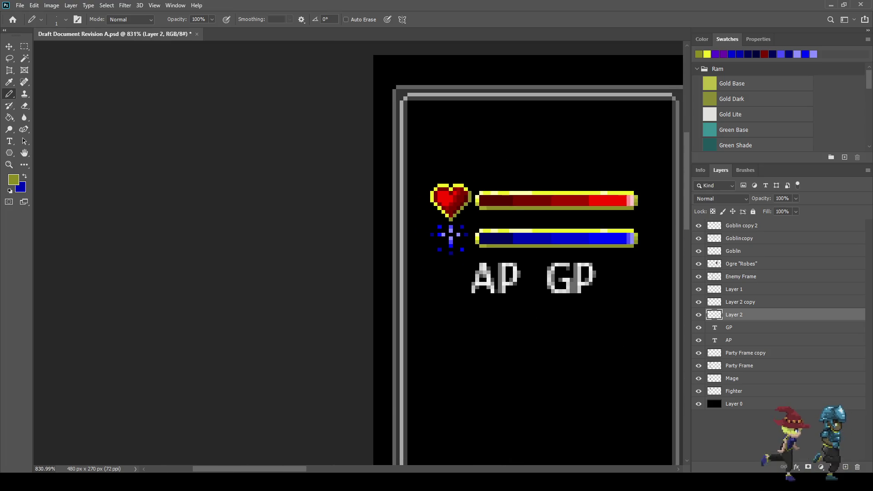
pyautogui.scroll(8, 456, 215)
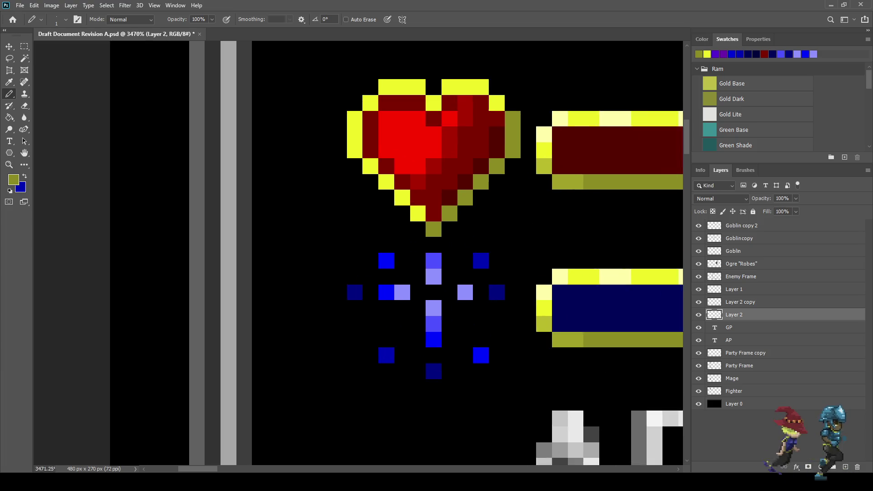
# Step: Make the Layer 2 copy layer active
pyautogui.press('i')
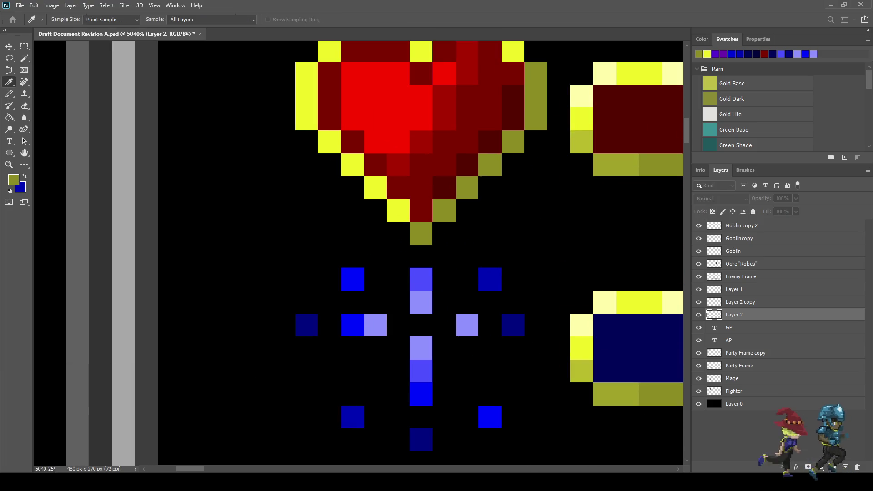
pyautogui.press('b')
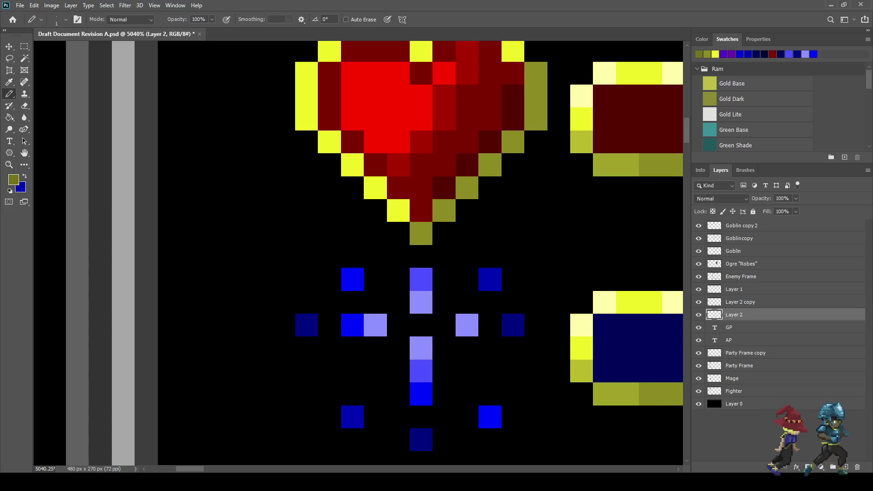
pyautogui.scroll(-5, 488, 217)
pyautogui.scroll(-5, 436, 232)
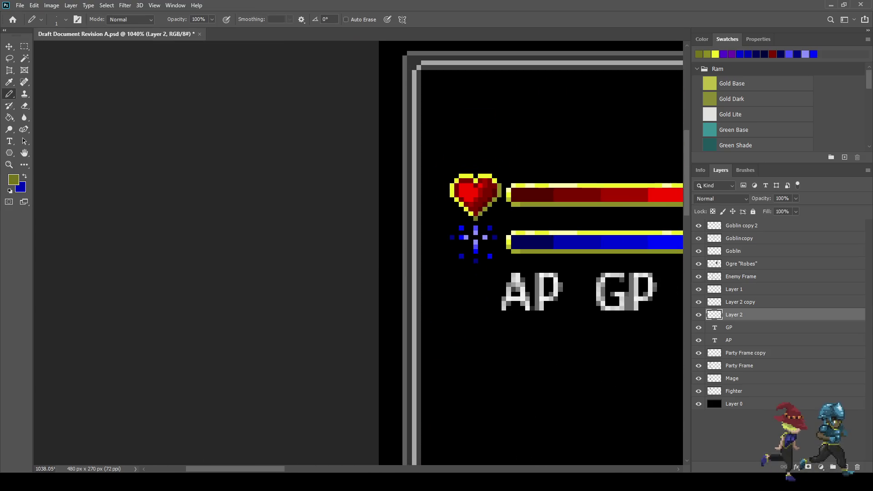
pyautogui.scroll(2, 436, 232)
pyautogui.scroll(3, 485, 225)
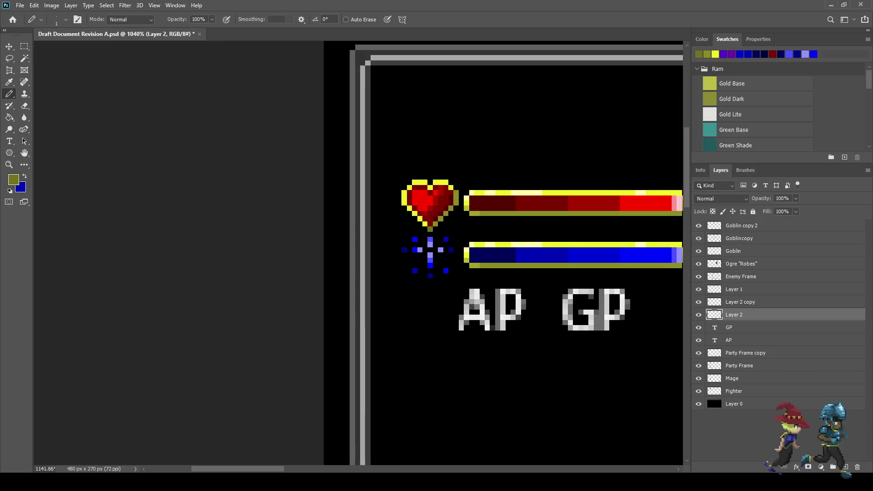
pyautogui.click(740, 302)
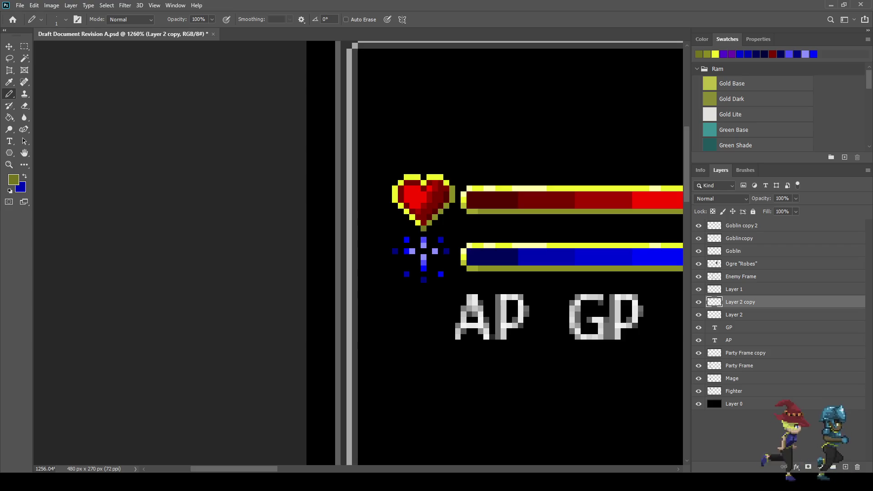
# Step: Move the blue mana sparkle down one pixel with a free transform
pyautogui.hotkey('ctrl', 't')
pyautogui.press('Down')
pyautogui.press('Return')
pyautogui.press('b')
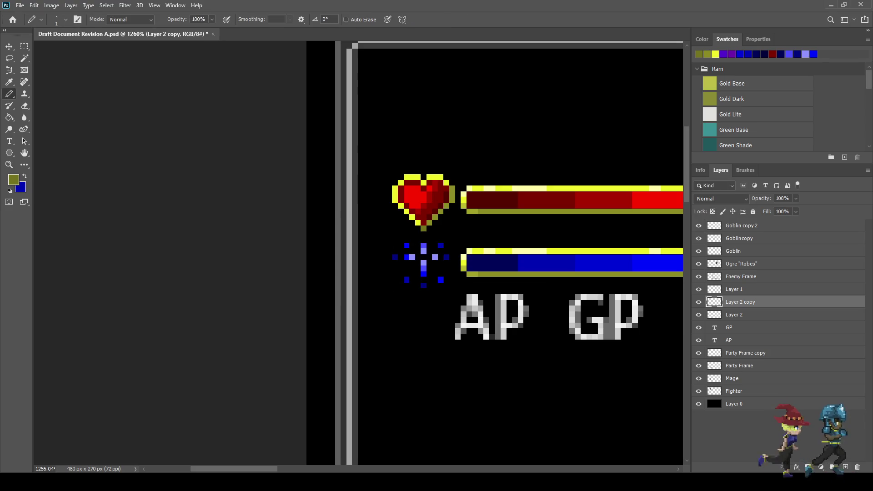
pyautogui.scroll(-5, 500, 250)
pyautogui.scroll(5, 500, 249)
pyautogui.scroll(5, 512, 240)
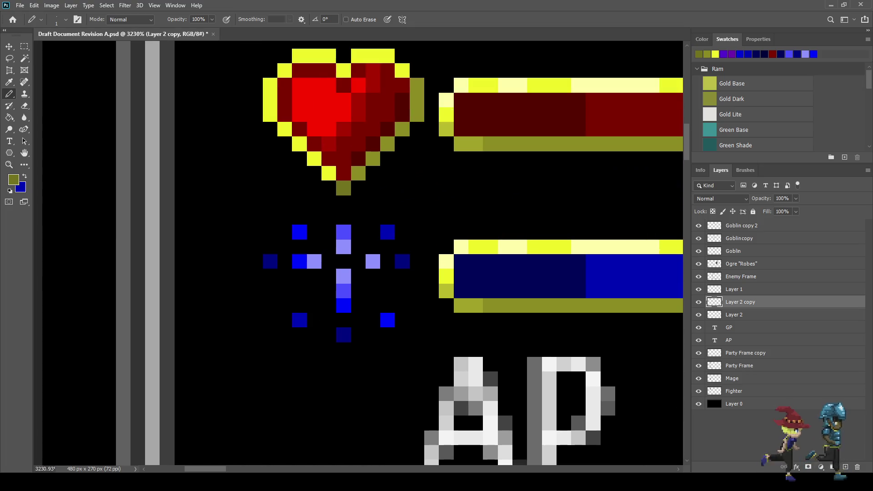
# Step: Sample the bright yellow and try yellow pixels beside the sparkle, undoing the misplaced ones
pyautogui.press('i')
pyautogui.click(550, 85)
pyautogui.press('b')
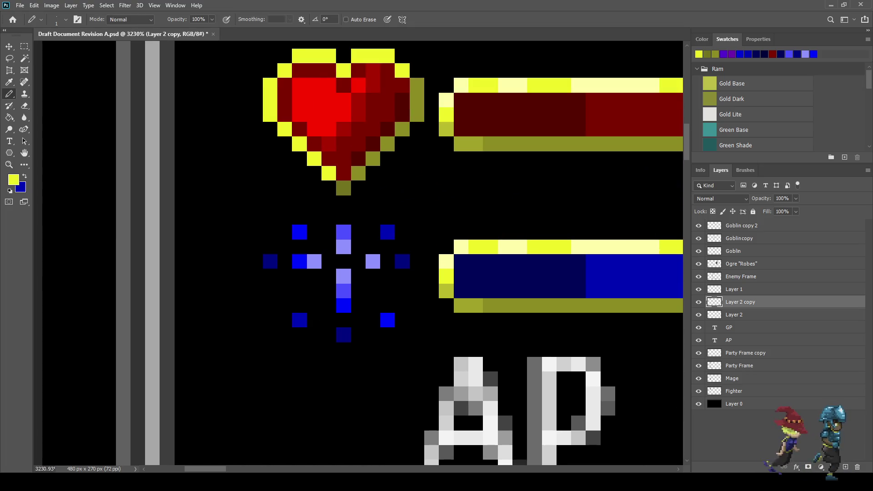
pyautogui.click(343, 218)
pyautogui.click(328, 232)
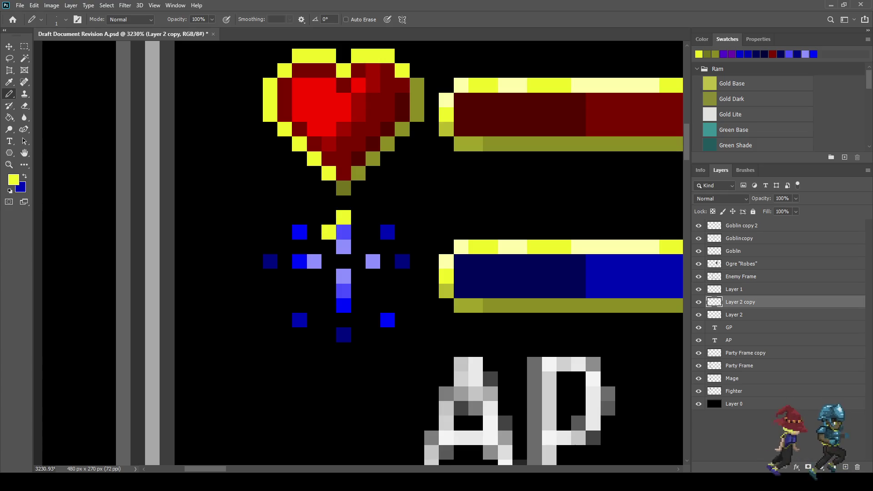
pyautogui.click(299, 217)
pyautogui.click(285, 232)
pyautogui.click(270, 247)
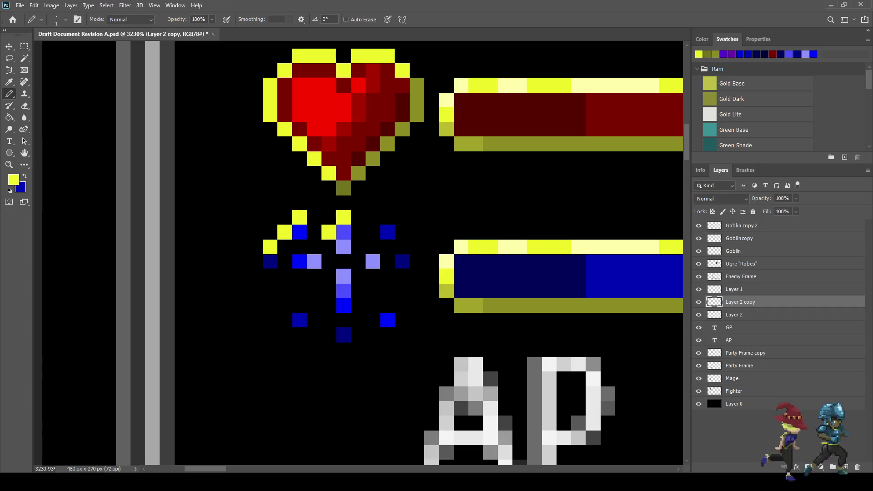
pyautogui.click(255, 261)
pyautogui.hotkey('ctrl', 'z')
pyautogui.hotkey('ctrl', 'z')
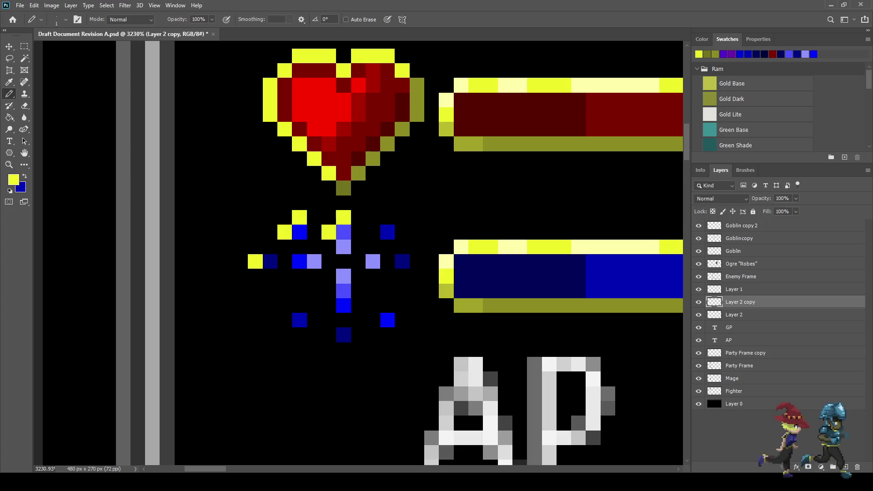
pyautogui.hotkey('ctrl', 'z')
pyautogui.hotkey('ctrl', 'z')
pyautogui.hotkey('ctrl', 'z')
pyautogui.hotkey('ctrl', 'z')
# Step: Outline the sparkle's top, left, stem, bottom and right points with yellow pixels
pyautogui.click(328, 232)
pyautogui.click(284, 232)
pyautogui.click(255, 262)
pyautogui.click(285, 261)
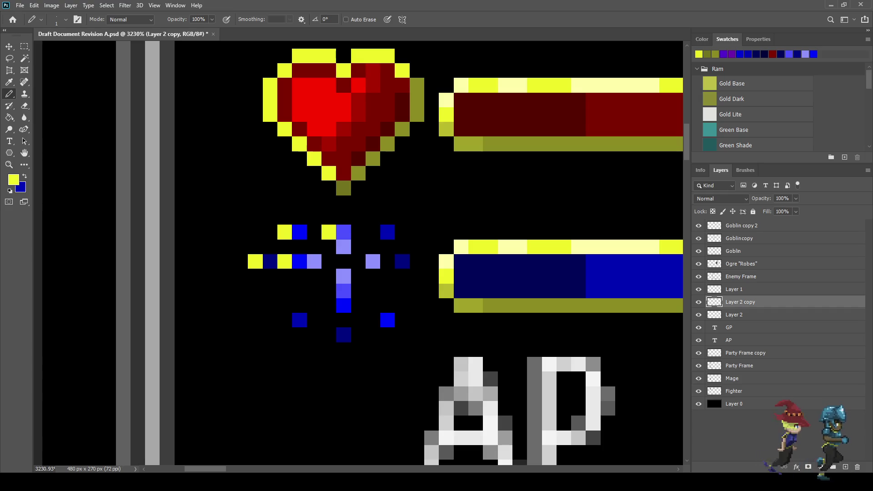
pyautogui.click(284, 320)
pyautogui.moveTo(329, 276); pyautogui.dragTo(329, 305)
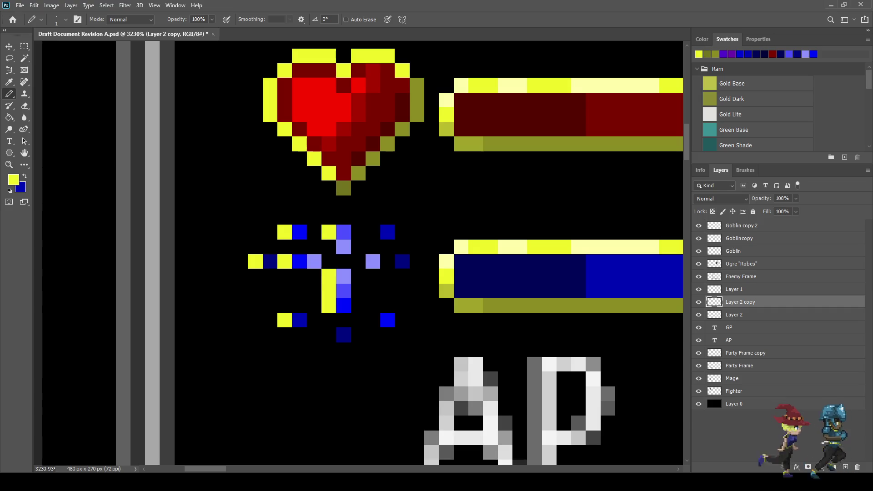
pyautogui.click(329, 334)
pyautogui.click(372, 231)
pyautogui.click(387, 261)
pyautogui.click(373, 320)
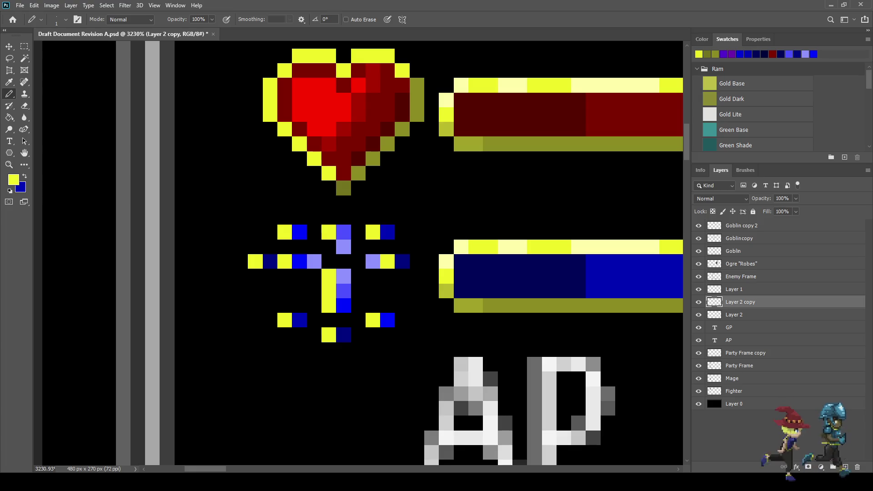
# Step: Sample olive and shade the sparkle's stem, bottom, left and right outline pixels
pyautogui.scroll(-5, 373, 320)
pyautogui.scroll(-2, 413, 344)
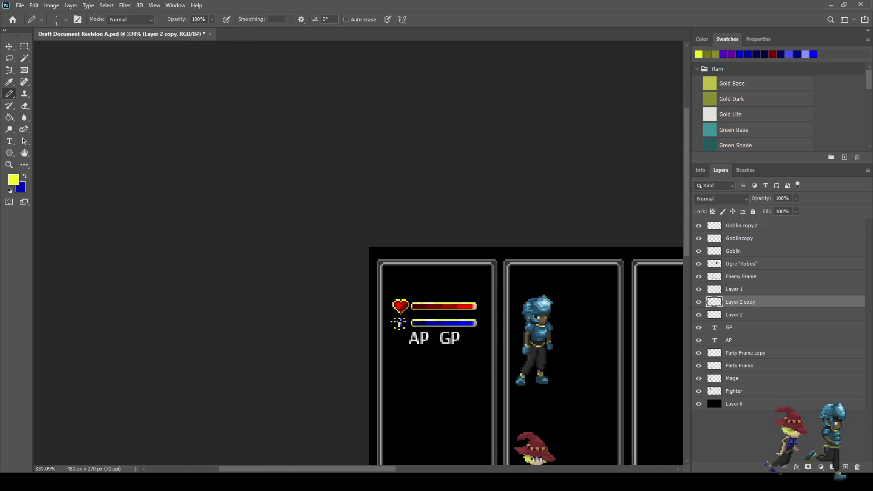
pyautogui.scroll(7, 411, 334)
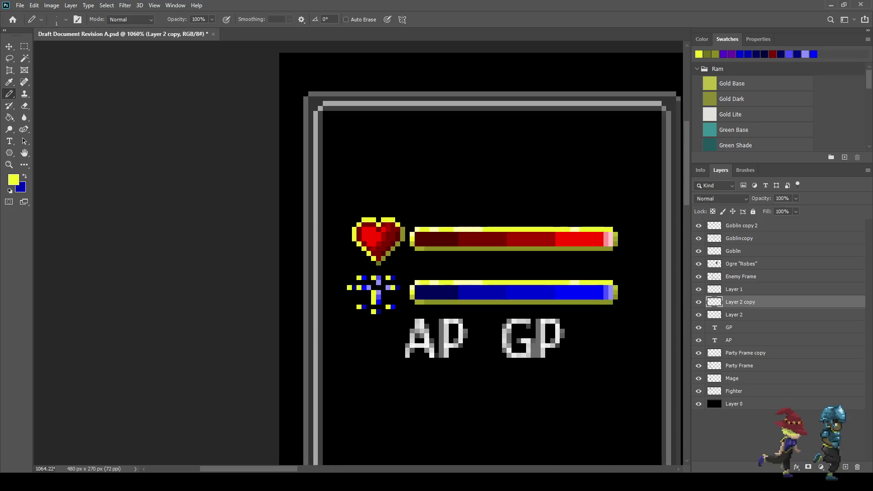
pyautogui.scroll(3, 455, 307)
pyautogui.press('i')
pyautogui.click(400, 301)
pyautogui.press('b')
pyautogui.scroll(3, 311, 301)
pyautogui.click(311, 301)
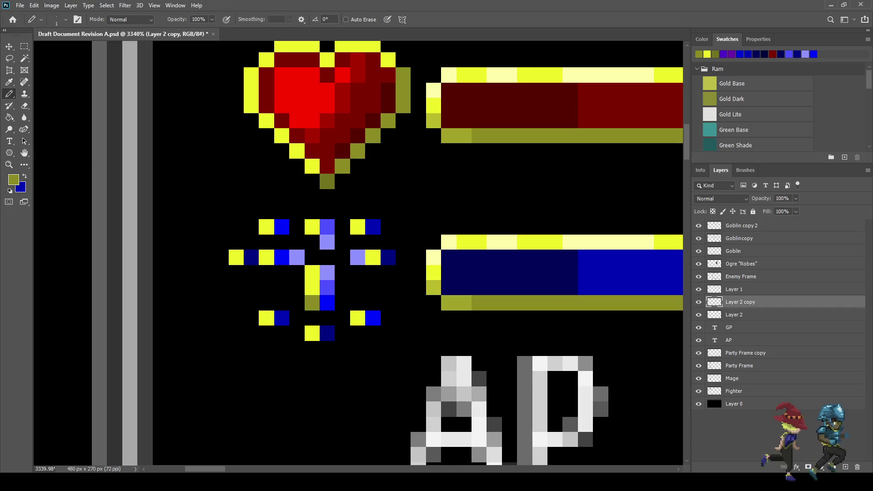
pyautogui.click(313, 288)
pyautogui.click(312, 333)
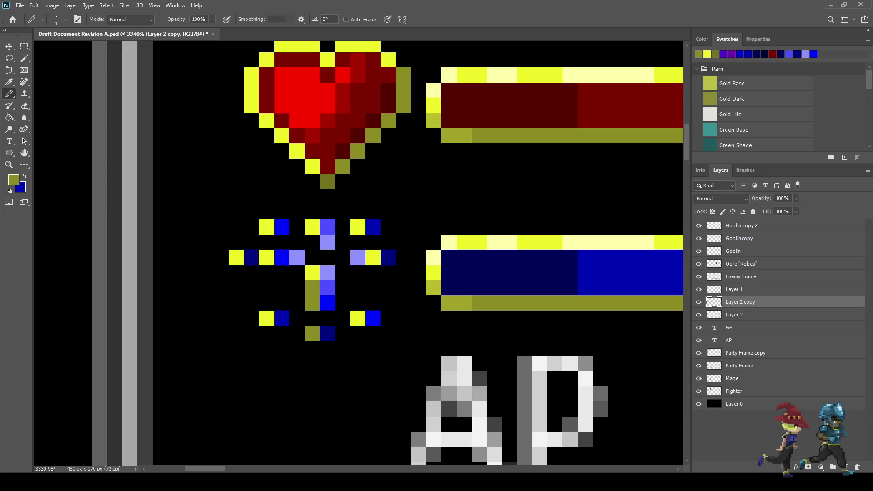
pyautogui.click(236, 257)
pyautogui.click(372, 257)
pyautogui.scroll(-8, 370, 343)
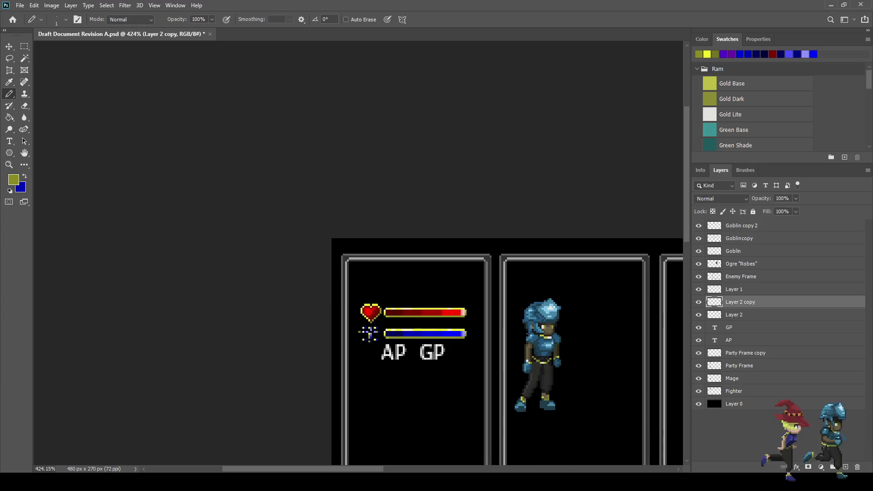
# Step: Save the battle screen PSD with Ctrl+S, then make Layer 2 active
pyautogui.scroll(-3, 371, 343)
pyautogui.scroll(5, 370, 343)
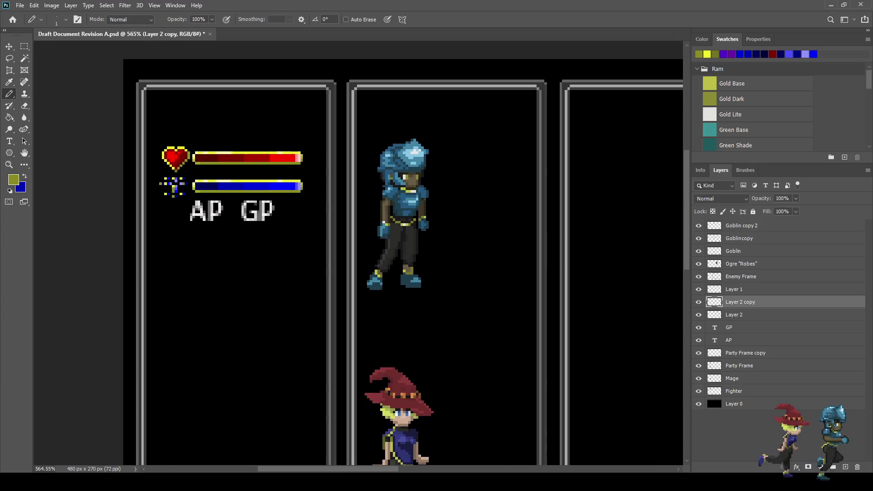
pyautogui.hotkey('ctrl', 's')
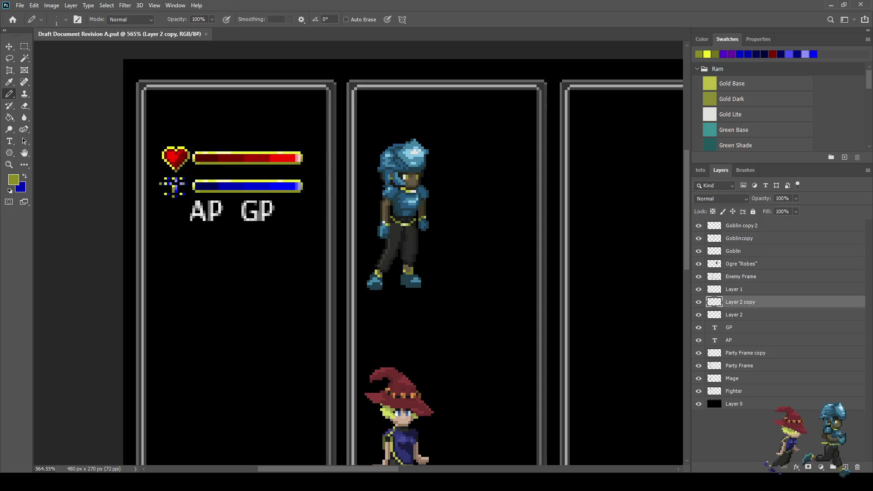
pyautogui.scroll(5, 138, 133)
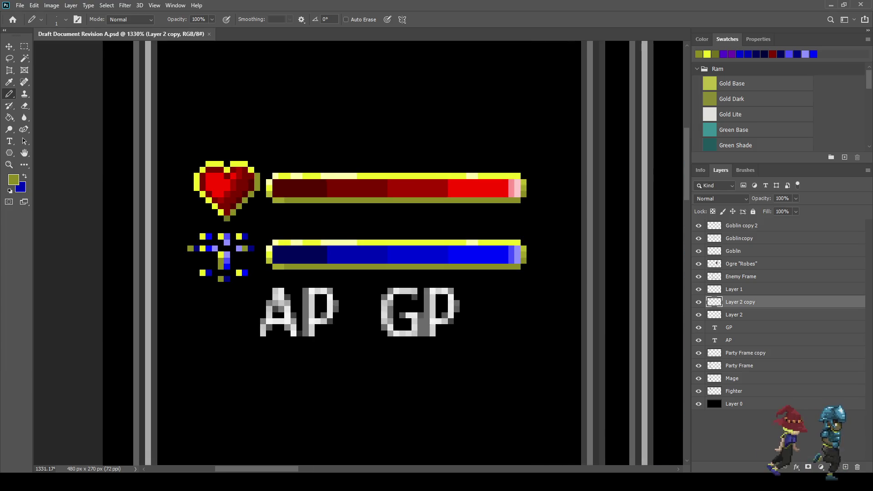
pyautogui.hotkey('alt', '[')
# Step: Marquee the heart icon, nudge it one pixel left, and save
pyautogui.press('m')
pyautogui.scroll(2, 238, 191)
pyautogui.moveTo(163, 135); pyautogui.dragTo(268, 231)
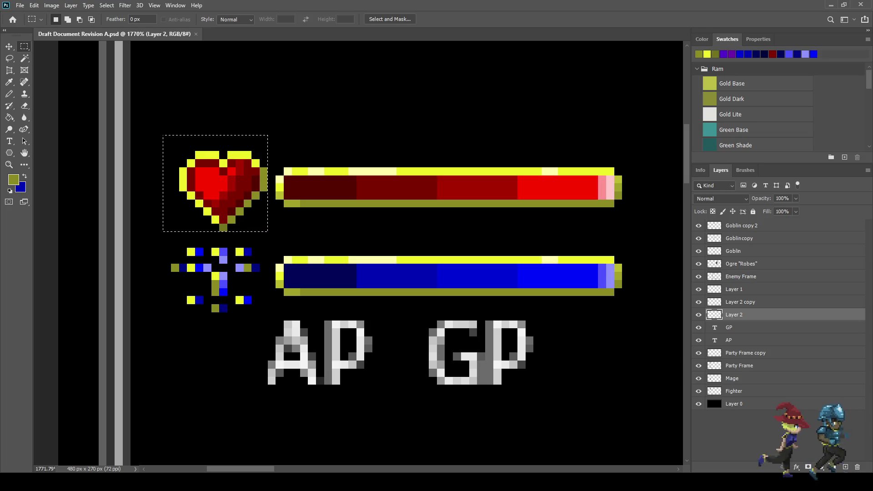
pyautogui.hotkey('ctrl', 'Left')
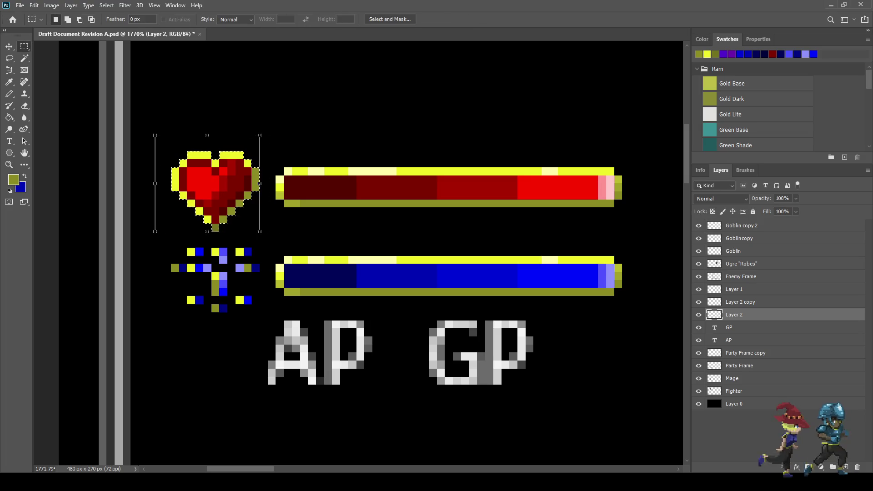
pyautogui.scroll(-5, 301, 224)
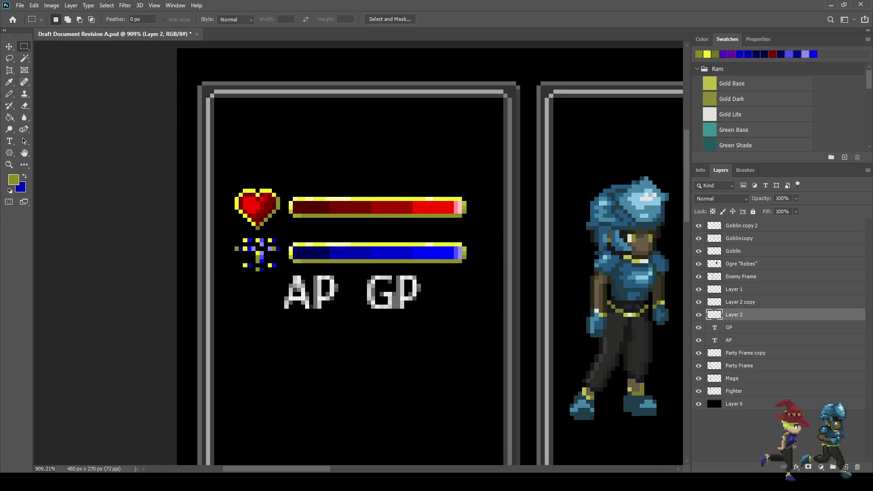
pyautogui.scroll(-3, 369, 243)
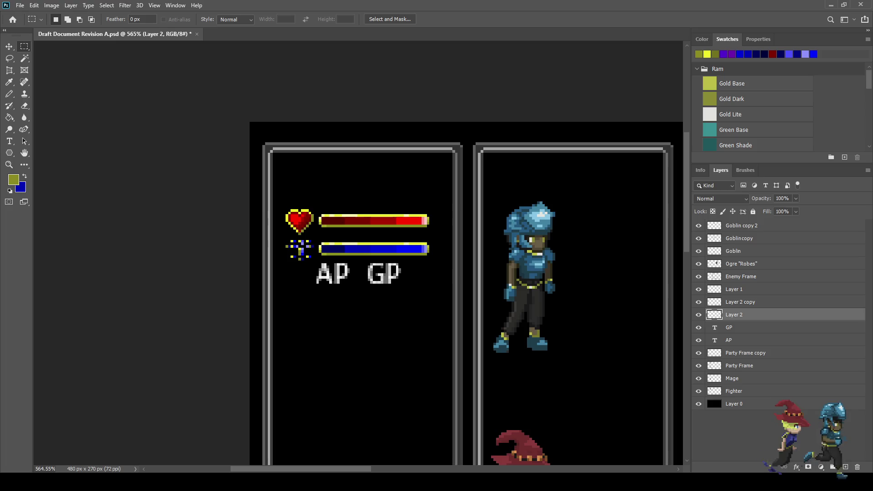
pyautogui.hotkey('ctrl', 's')
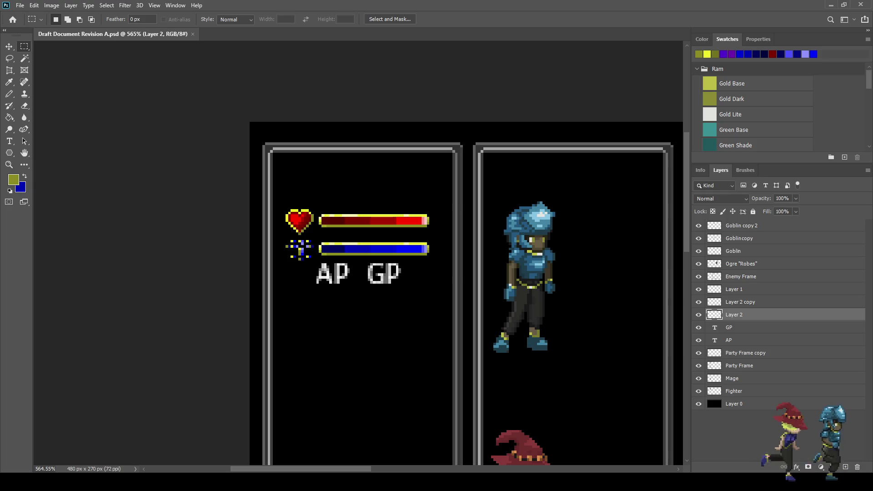
# Step: Transform the AP text layer to sit down below the GP label
pyautogui.click(728, 340)
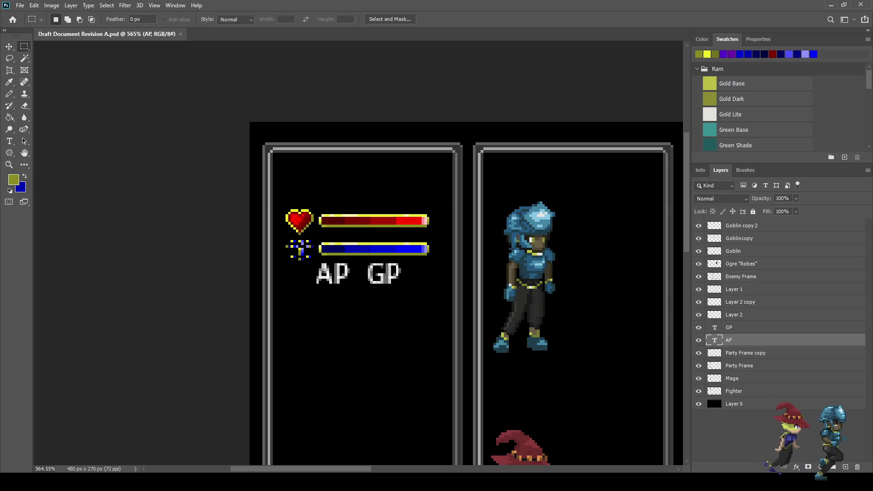
pyautogui.scroll(2, 270, 250)
pyautogui.scroll(1, 320, 275)
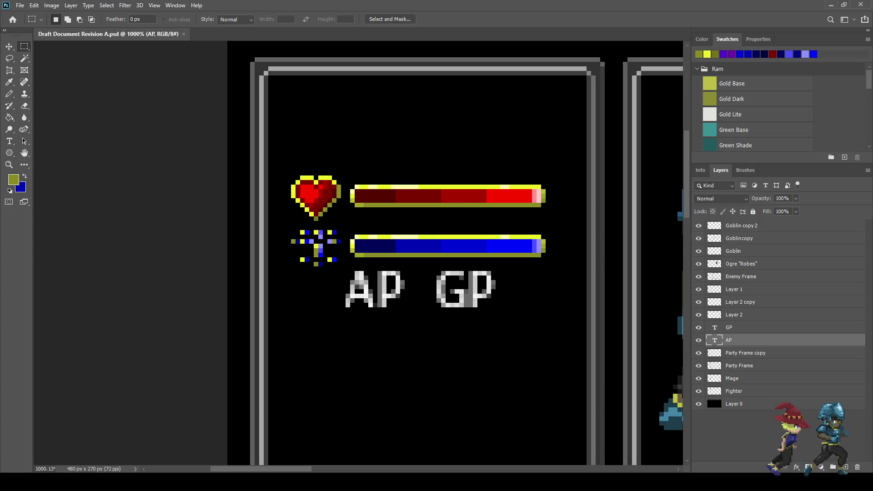
pyautogui.hotkey('ctrl', 't')
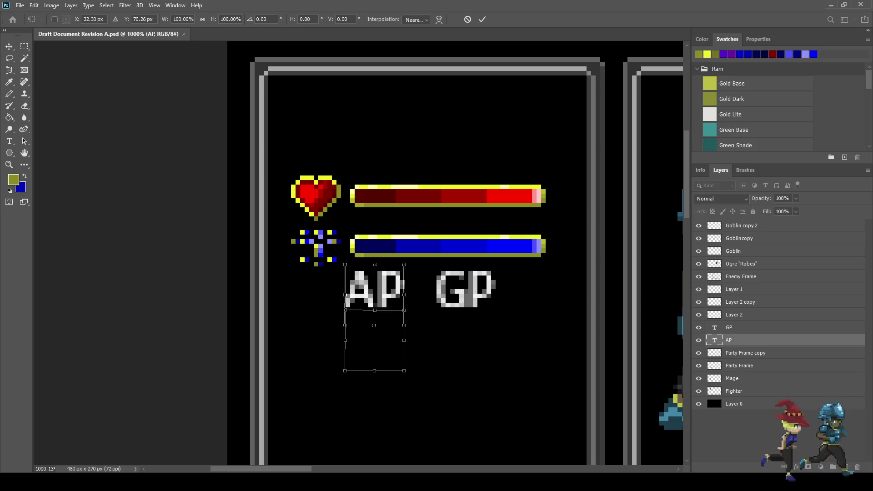
pyautogui.hotkey('shift', 'Up')
pyautogui.hotkey('shift', 'Up')
pyautogui.hotkey('shift', 'Up')
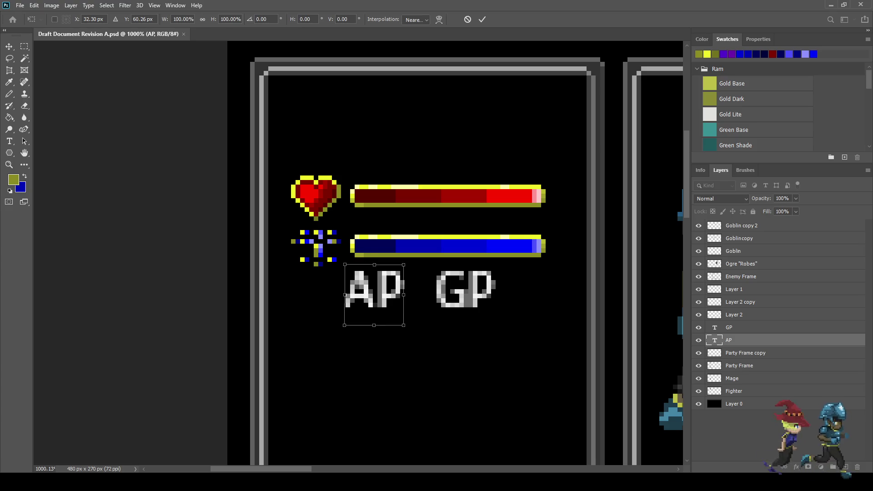
pyautogui.hotkey('shift', 'Down')
pyautogui.hotkey('shift', 'Down')
pyautogui.hotkey('shift', 'Down')
pyautogui.press('Up')
pyautogui.press('Up')
pyautogui.press('Up')
pyautogui.press('Up')
pyautogui.press('Up')
pyautogui.press('Up')
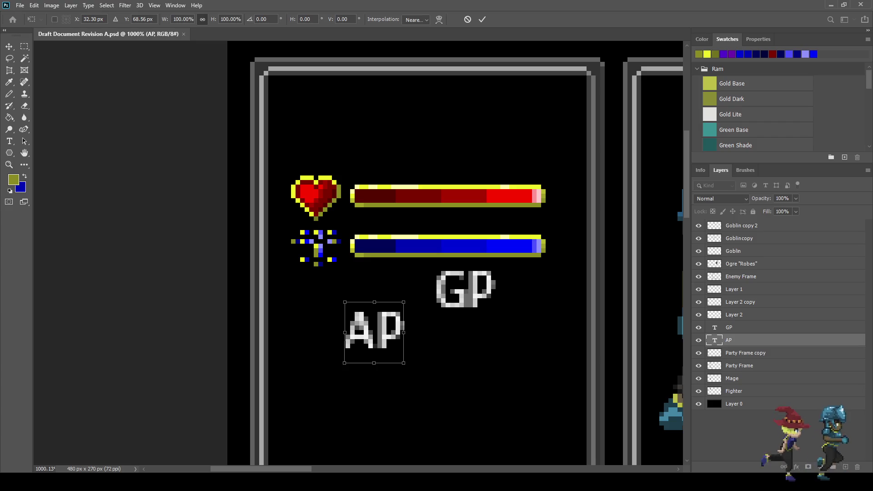
pyautogui.press('Return')
pyautogui.scroll(-3, 392, 347)
pyautogui.scroll(5, 392, 348)
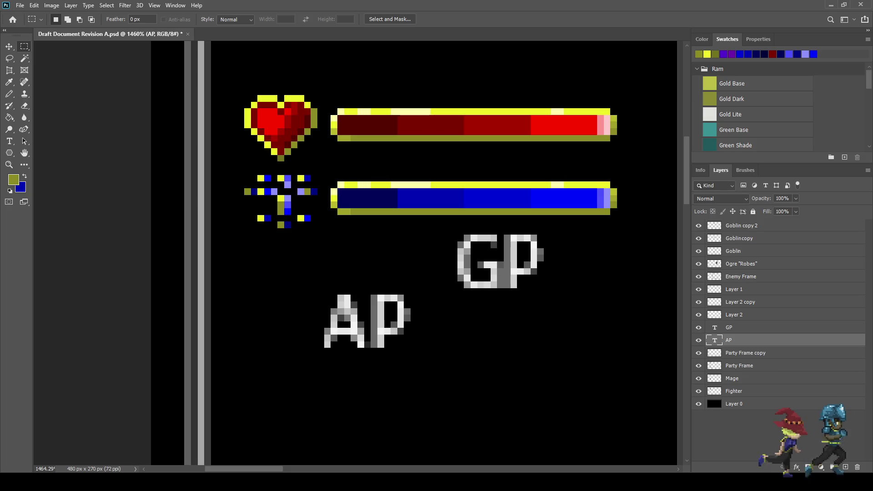
pyautogui.press('i')
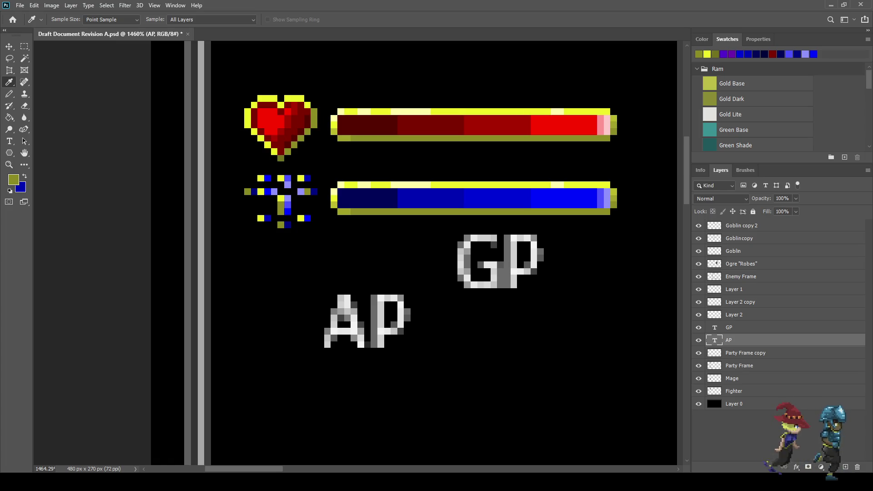
# Step: Fill the AP text with the health bar's red and retype it as '3'
pyautogui.click(563, 125)
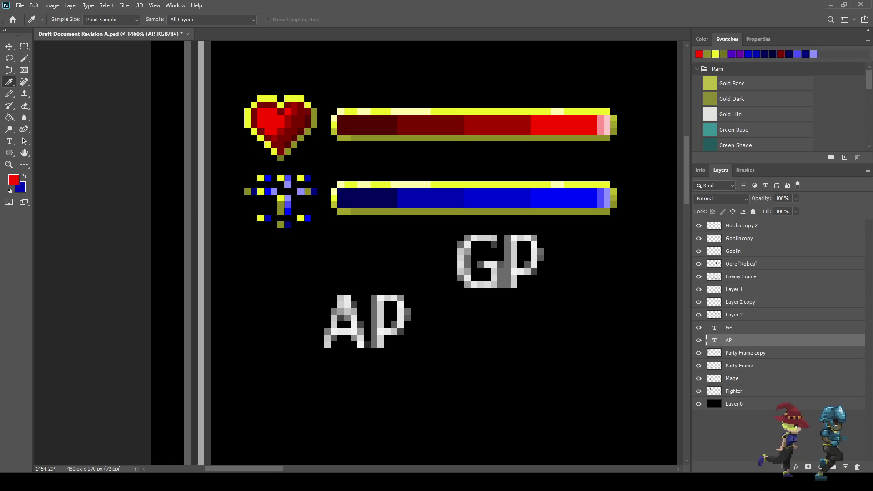
pyautogui.press('t')
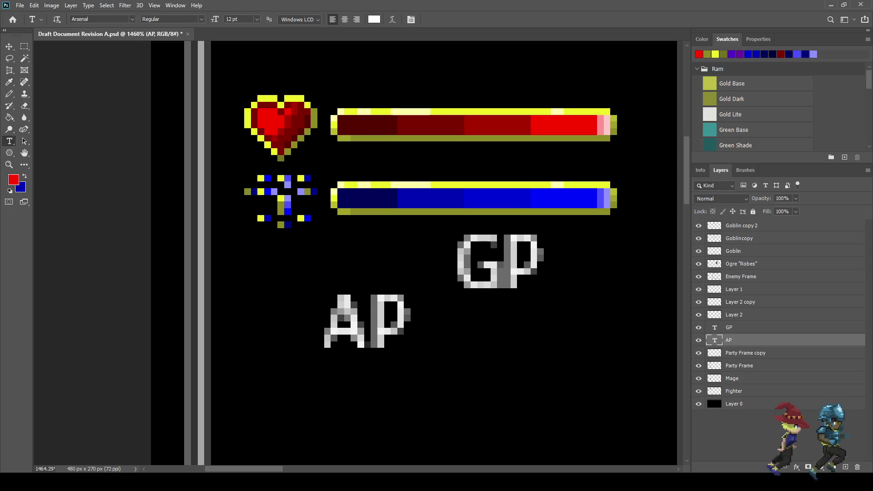
pyautogui.press('i')
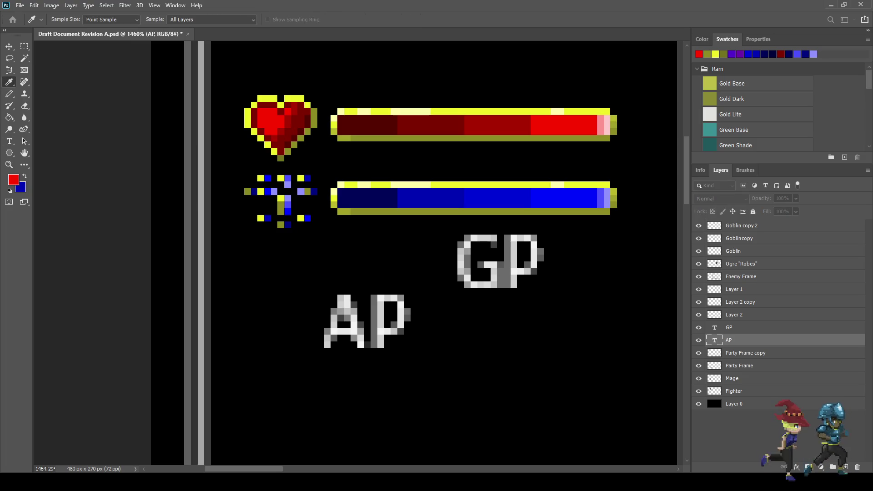
pyautogui.hotkey('alt', 'BackSpace')
pyautogui.press('t')
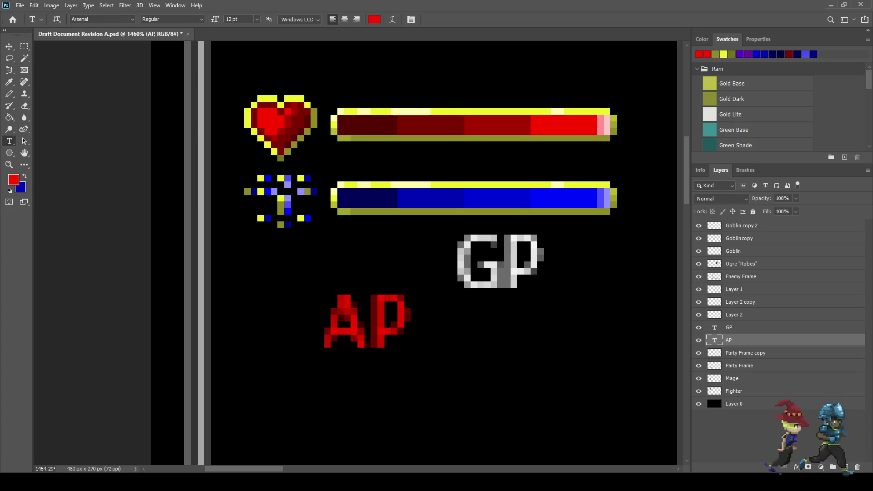
pyautogui.hotkey('ctrl', 'a')
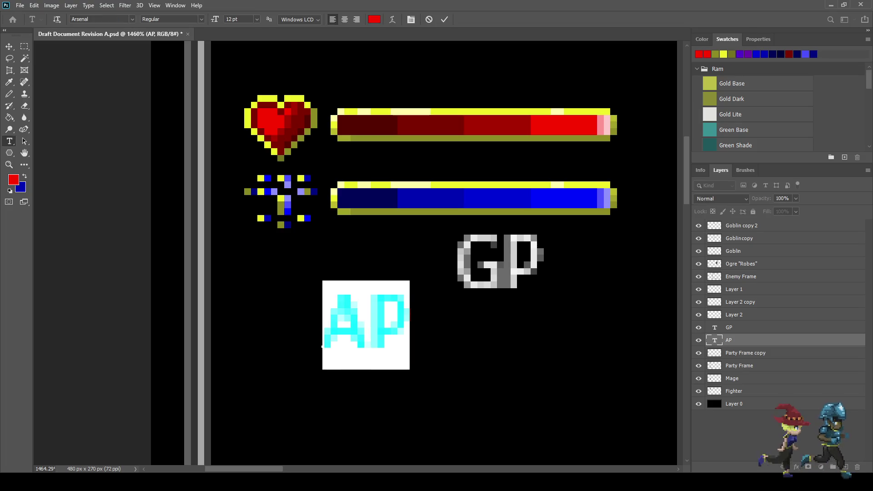
pyautogui.write('3')
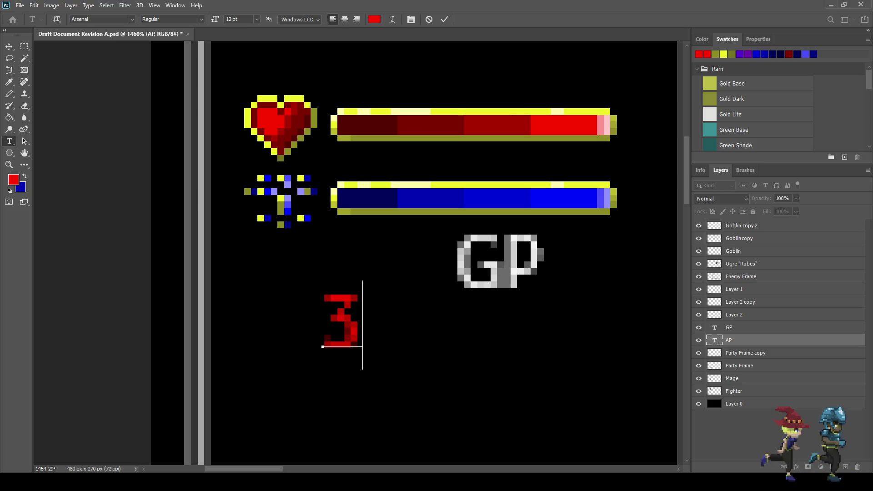
pyautogui.hotkey('ctrl', 'Return')
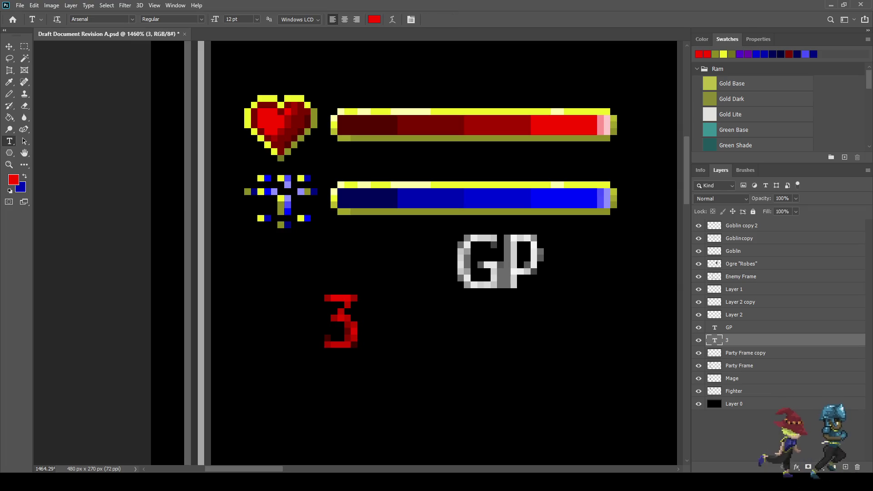
# Step: Save, then nudge the red 3 up and right until it sits level with GP, just left of it
pyautogui.hotkey('ctrl', 's')
pyautogui.hotkey('ctrl', 't')
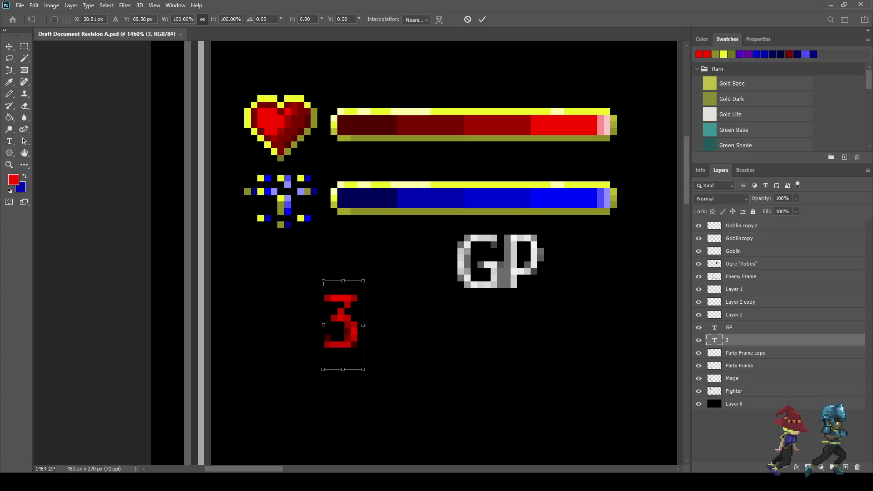
pyautogui.hotkey('shift', 'Up')
pyautogui.hotkey('shift', 'Down')
pyautogui.hotkey('shift', 'Up')
pyautogui.hotkey('shift', 'Down')
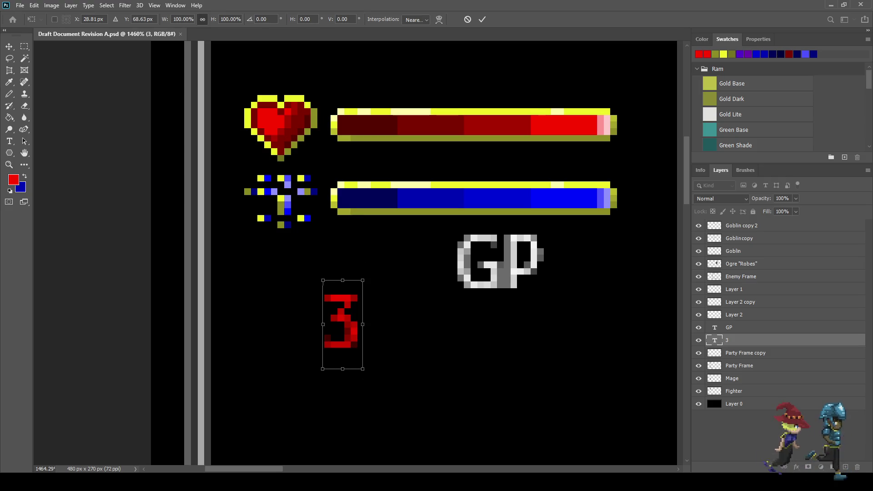
pyautogui.press('Right')
pyautogui.hotkey('shift', 'Up')
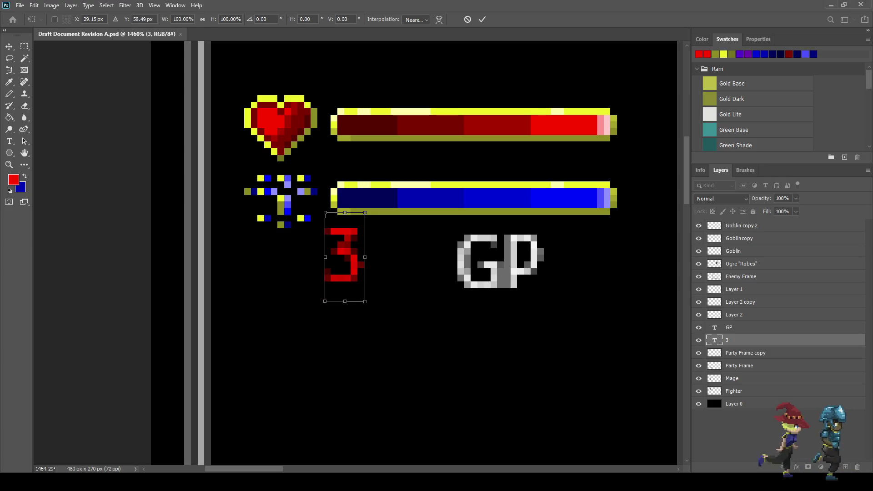
pyautogui.press('Down')
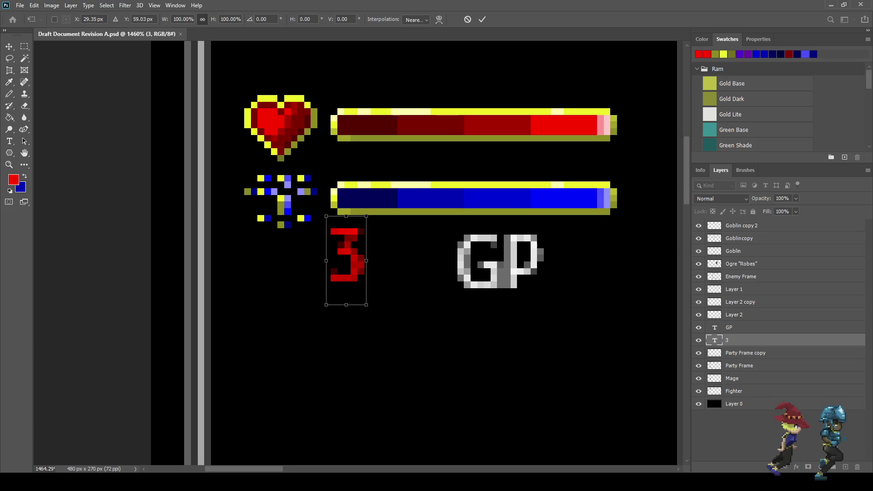
pyautogui.hotkey('shift', 'Right')
pyautogui.press('Down')
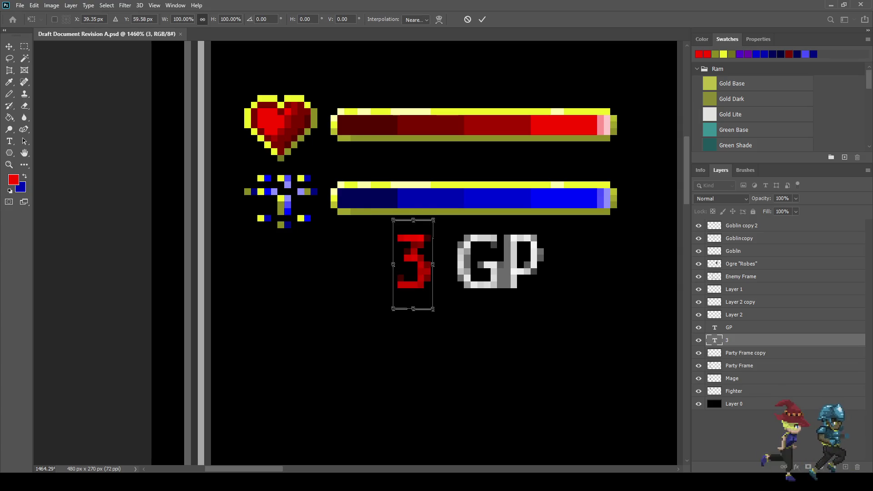
pyautogui.press('Down')
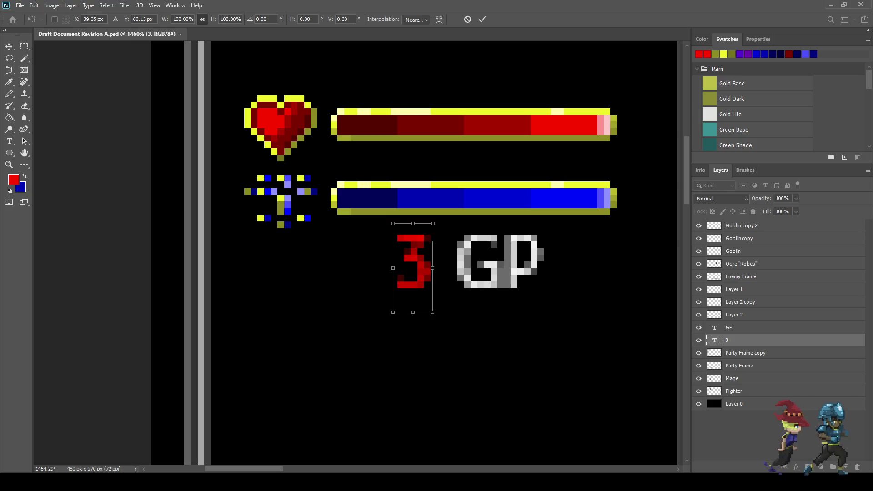
pyautogui.press('Left')
pyautogui.press('Left')
pyautogui.press('Left')
pyautogui.press('Down')
pyautogui.press('Return')
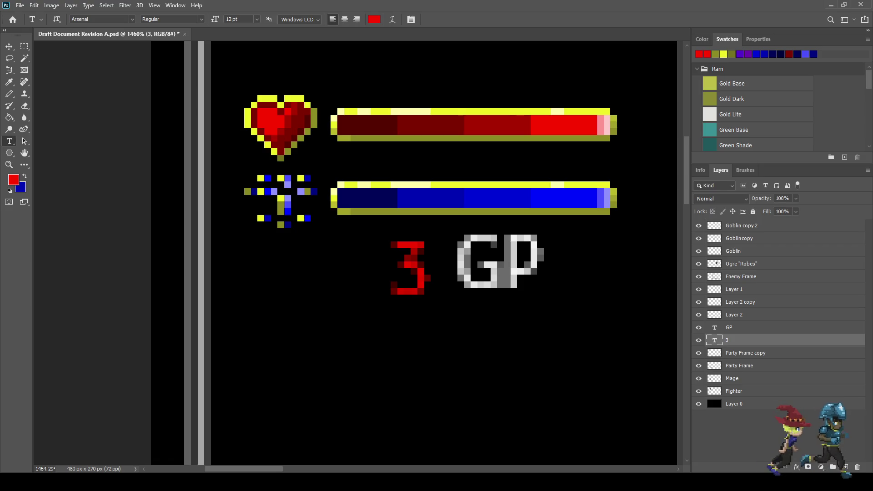
# Step: On a new layer, pencil the white sword's diagonal blade from the tip down-left
pyautogui.press('i')
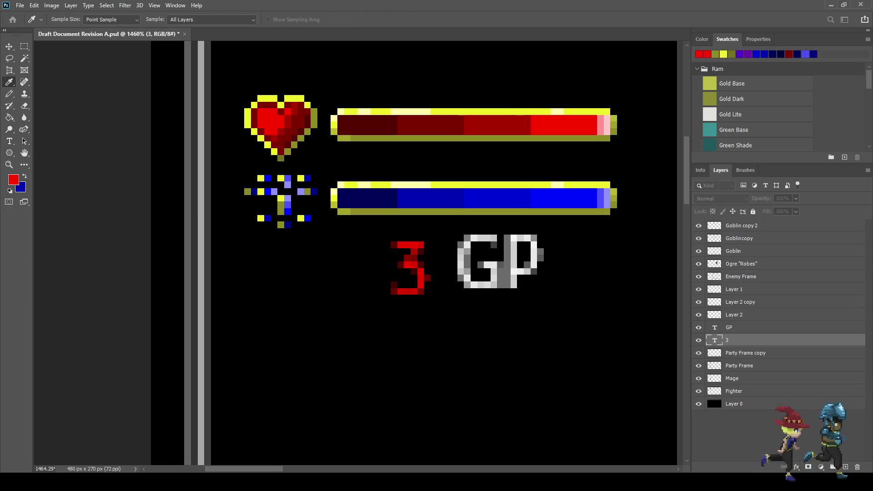
pyautogui.press('t')
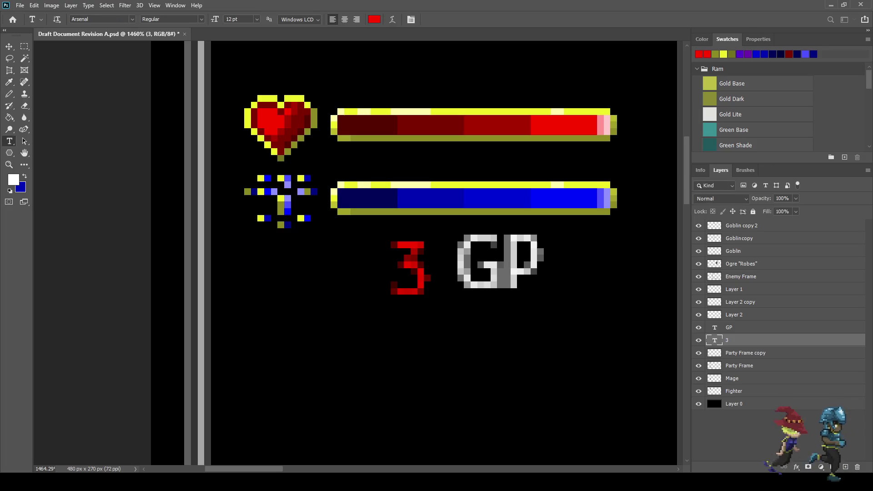
pyautogui.hotkey('ctrl', 'shift', 'alt', 'n')
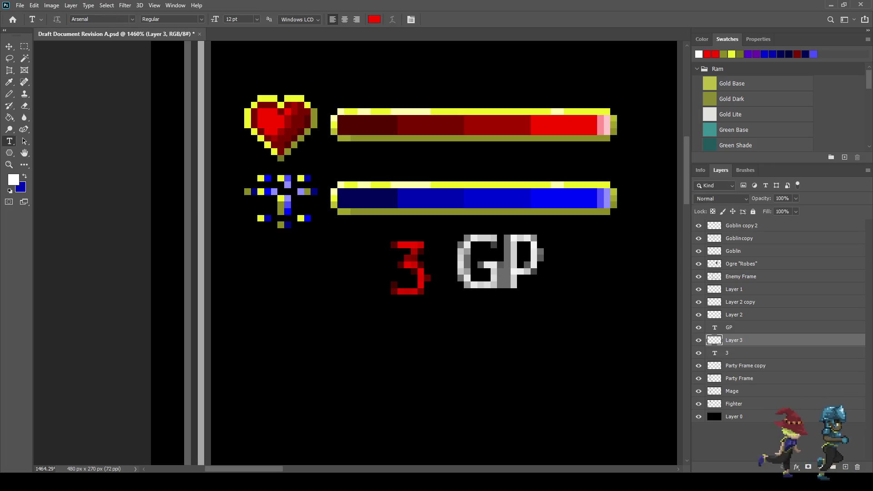
pyautogui.press('b')
pyautogui.scroll(4, 366, 276)
pyautogui.click(369, 209)
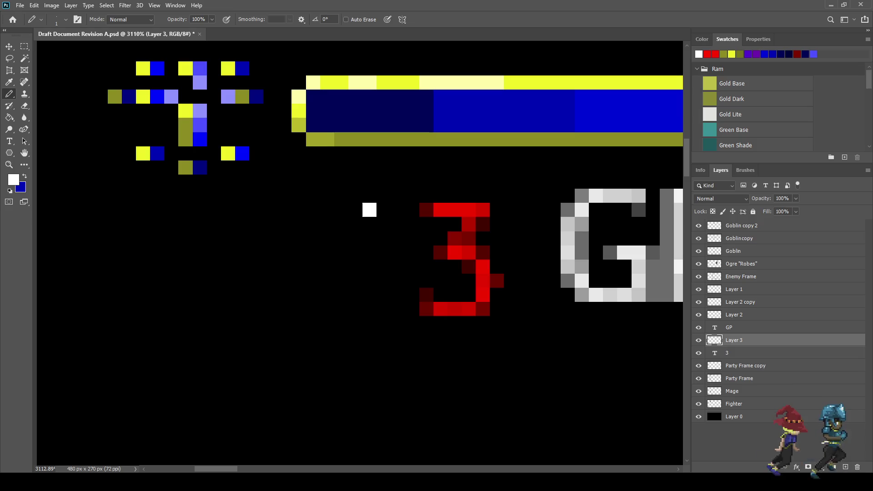
pyautogui.click(355, 224)
pyautogui.click(340, 238)
pyautogui.click(326, 253)
pyautogui.click(313, 267)
pyautogui.click(298, 281)
pyautogui.click(284, 295)
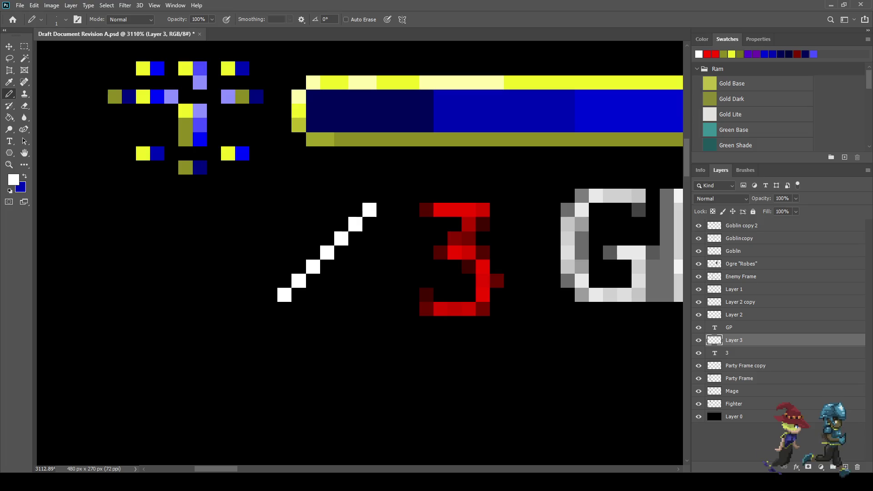
# Step: Thicken the white blade and add guard and hilt pixels at its lower end
pyautogui.click(299, 295)
pyautogui.click(313, 280)
pyautogui.click(326, 266)
pyautogui.click(341, 252)
pyautogui.click(355, 238)
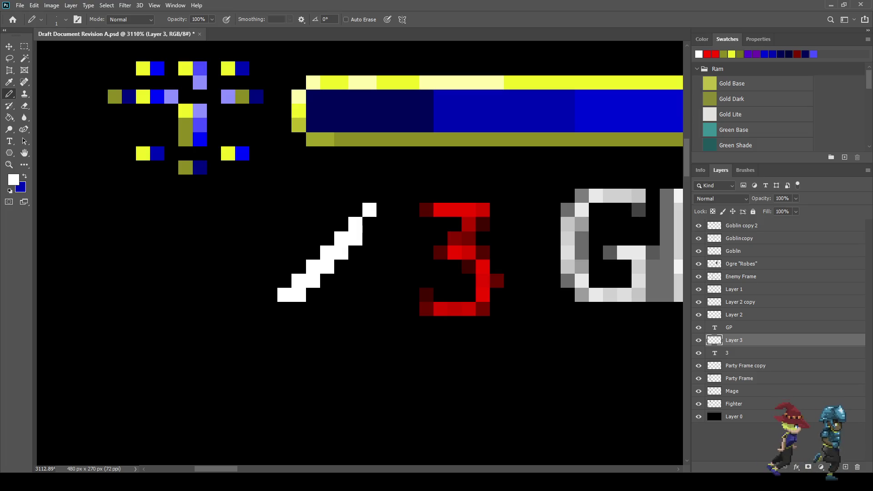
pyautogui.click(342, 224)
pyautogui.click(327, 239)
pyautogui.click(313, 253)
pyautogui.click(298, 267)
pyautogui.click(284, 280)
pyautogui.click(270, 281)
pyautogui.click(299, 308)
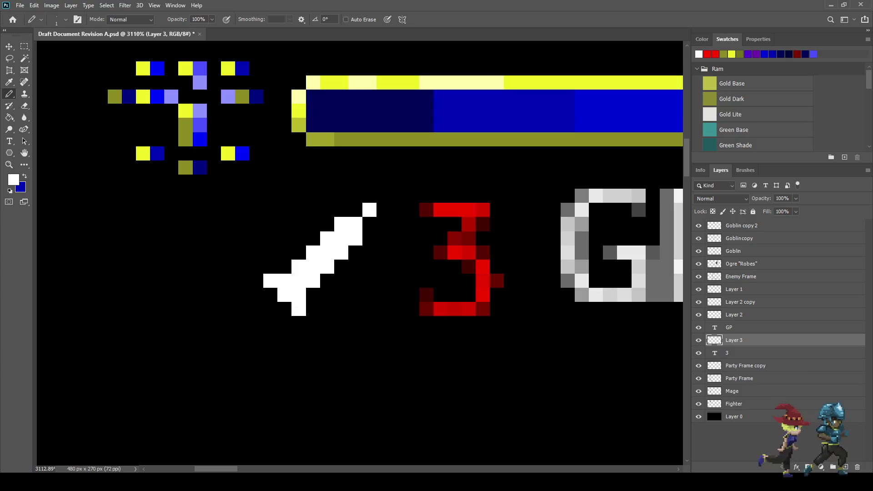
pyautogui.click(369, 224)
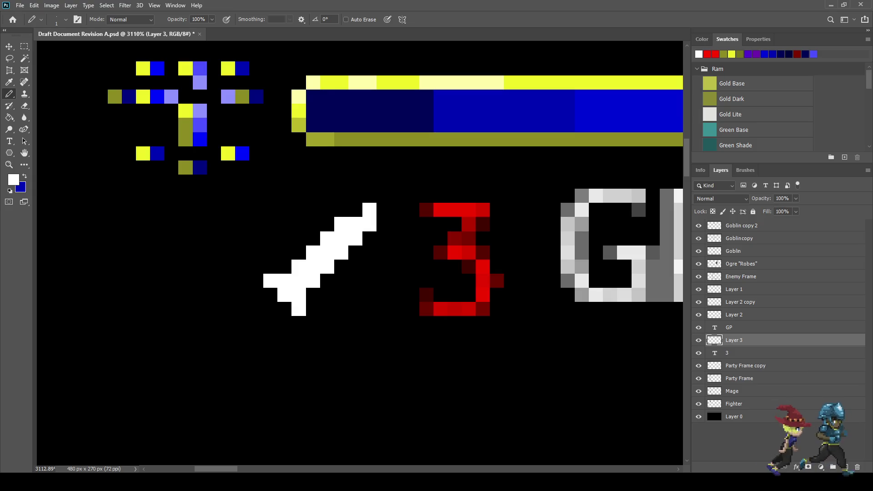
# Step: Erase two stray pixels at the tip and edge, then fill a gap in the blade
pyautogui.press('e')
pyautogui.click(369, 210)
pyautogui.click(341, 224)
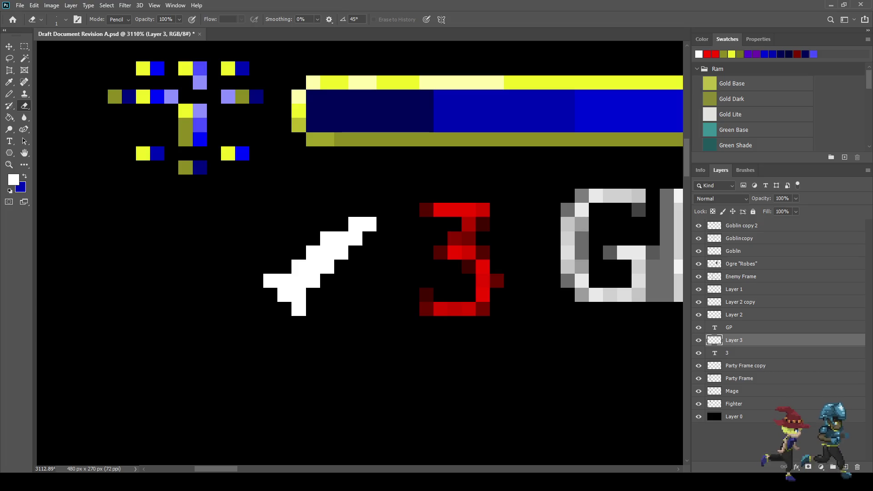
pyautogui.scroll(-5, 318, 254)
pyautogui.scroll(6, 318, 255)
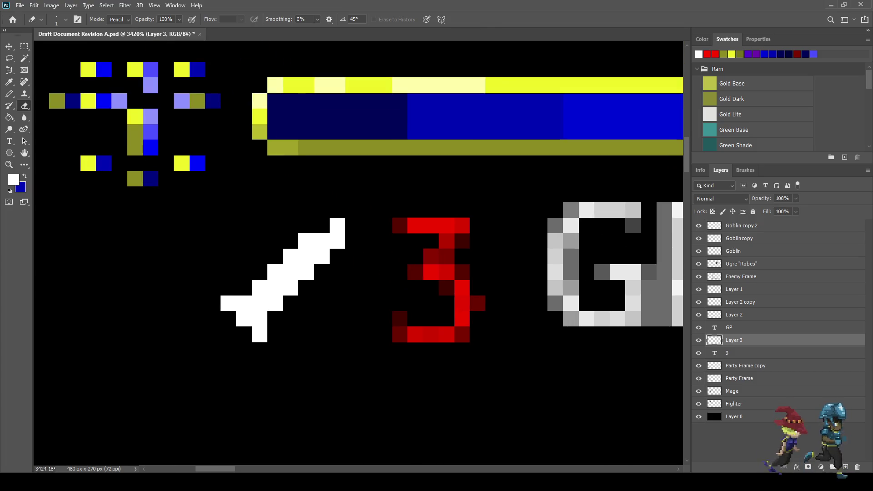
pyautogui.press('b')
pyautogui.click(322, 225)
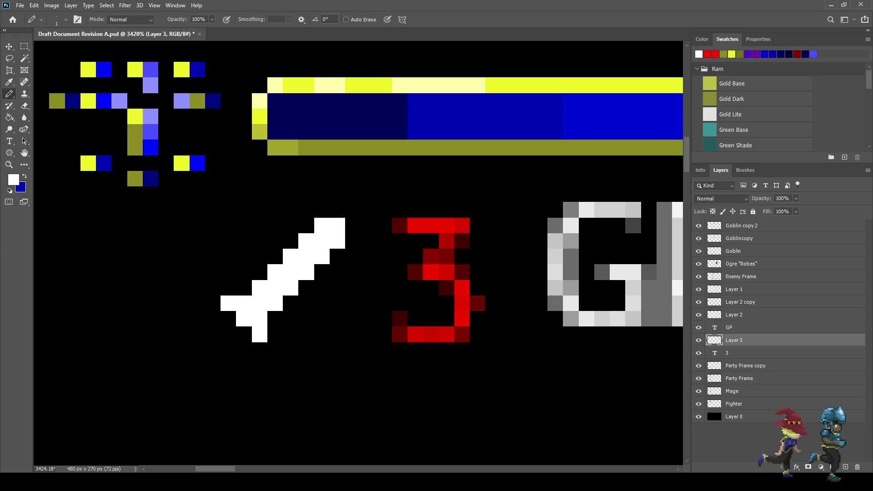
pyautogui.scroll(-5, 275, 285)
pyautogui.scroll(4, 275, 285)
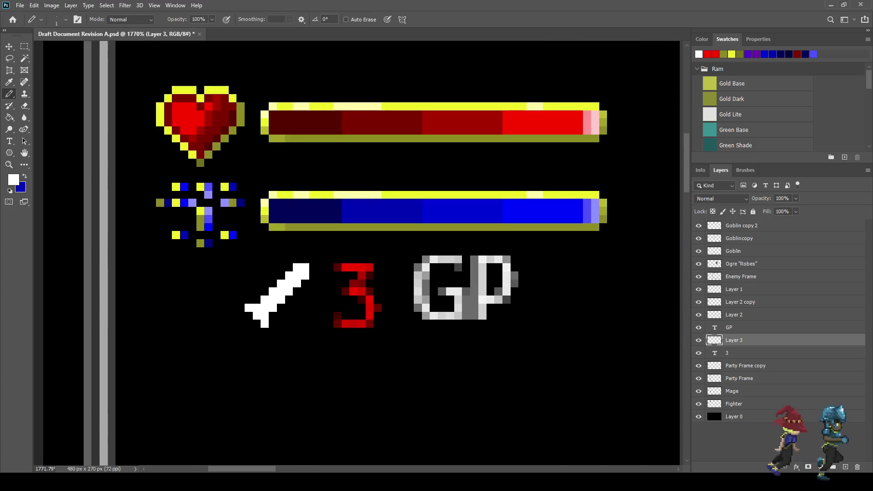
# Step: Sample red from the 3 and paint four red pixels along the sword's lower-left guard
pyautogui.press('i')
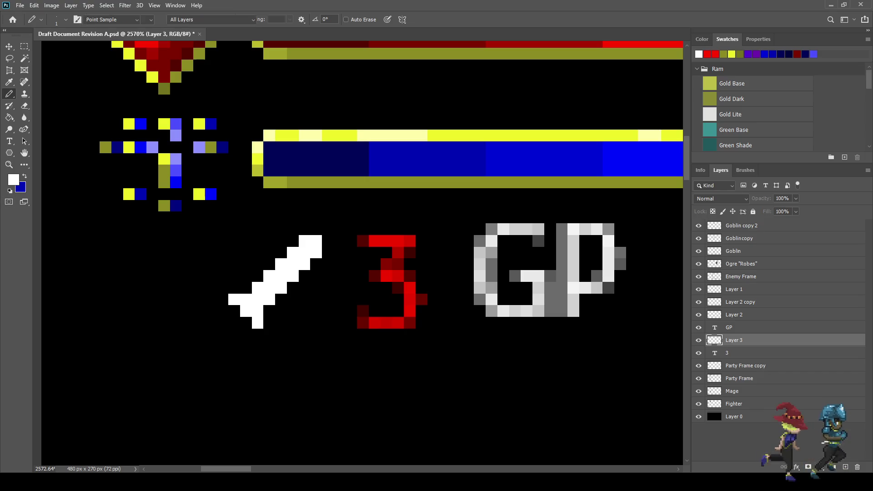
pyautogui.click(392, 240)
pyautogui.press('b')
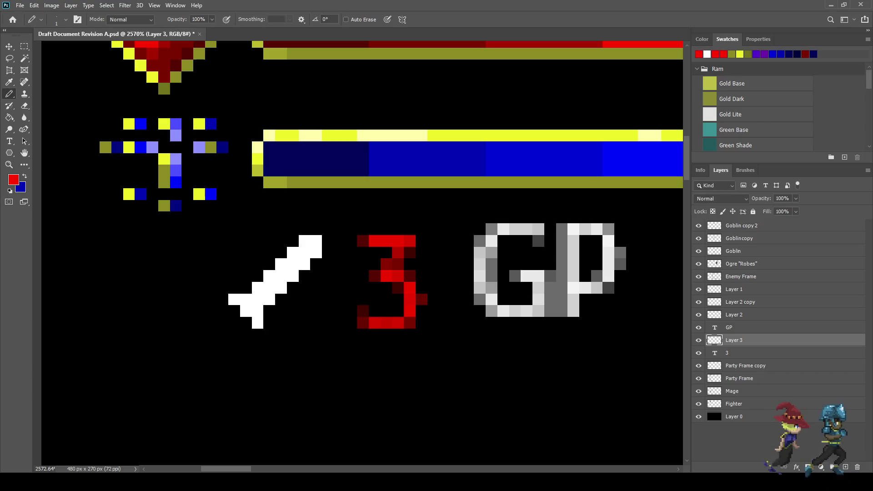
pyautogui.click(233, 311)
pyautogui.click(222, 299)
pyautogui.click(246, 323)
pyautogui.click(258, 334)
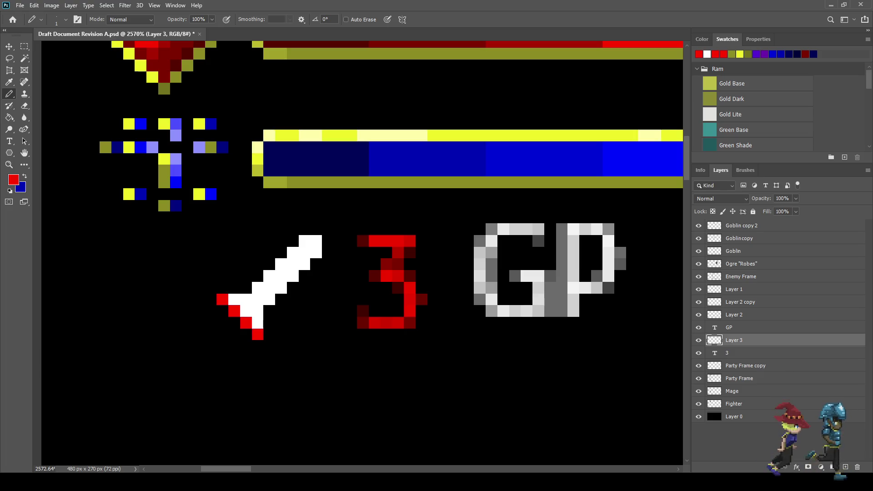
# Step: Sample olive gold from the bar border and paint two pommel pixels at the hilt
pyautogui.press('i')
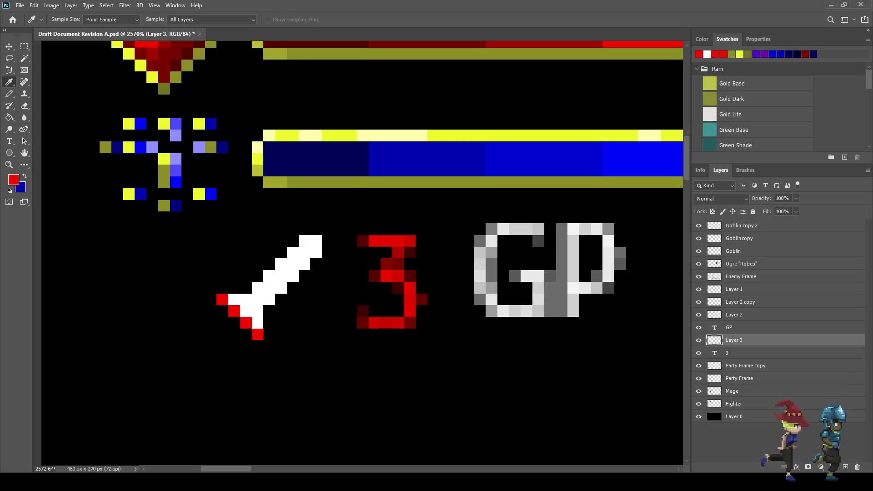
pyautogui.click(163, 205)
pyautogui.press('b')
pyautogui.click(234, 322)
pyautogui.click(221, 334)
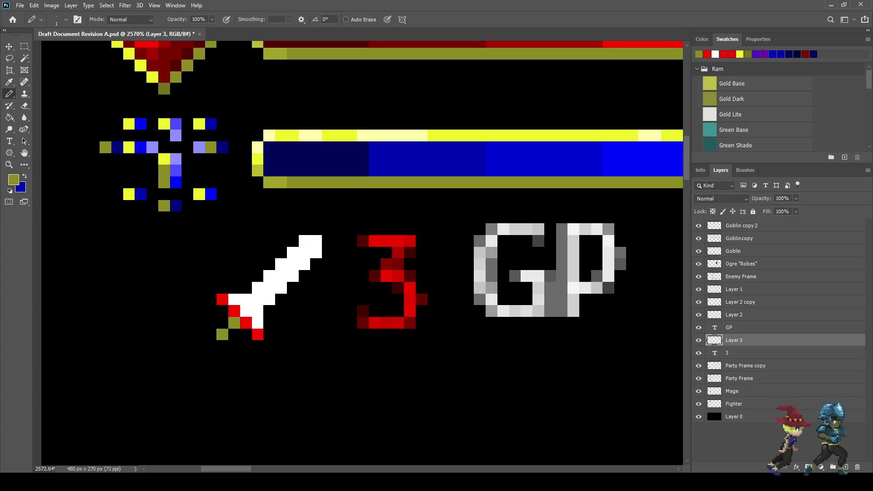
pyautogui.scroll(-8, 348, 300)
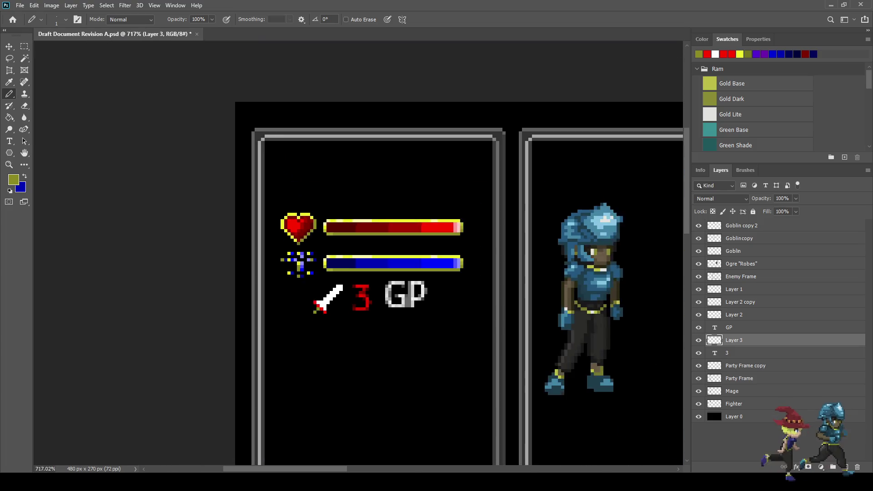
# Step: Nudge the sword layer one pixel right and one pixel up and commit it
pyautogui.scroll(2, 348, 300)
pyautogui.scroll(4, 369, 293)
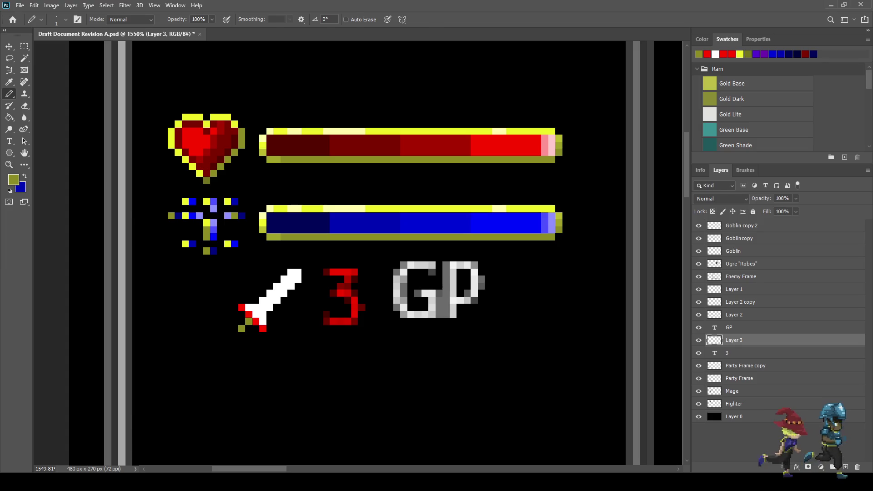
pyautogui.hotkey('ctrl', 't')
pyautogui.press('Right')
pyautogui.press('Right')
pyautogui.press('Up')
pyautogui.press('Return')
pyautogui.press('b')
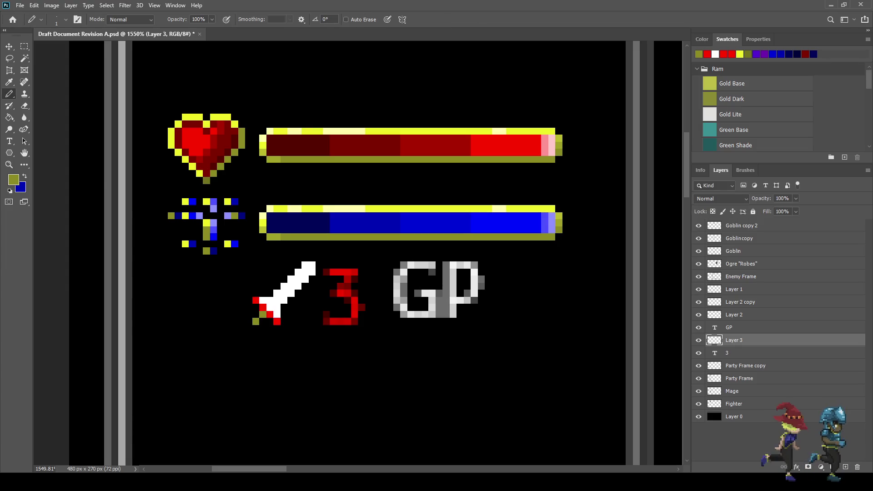
# Step: Nudge the red 3 text layer right and up with the arrow keys
pyautogui.click(734, 352)
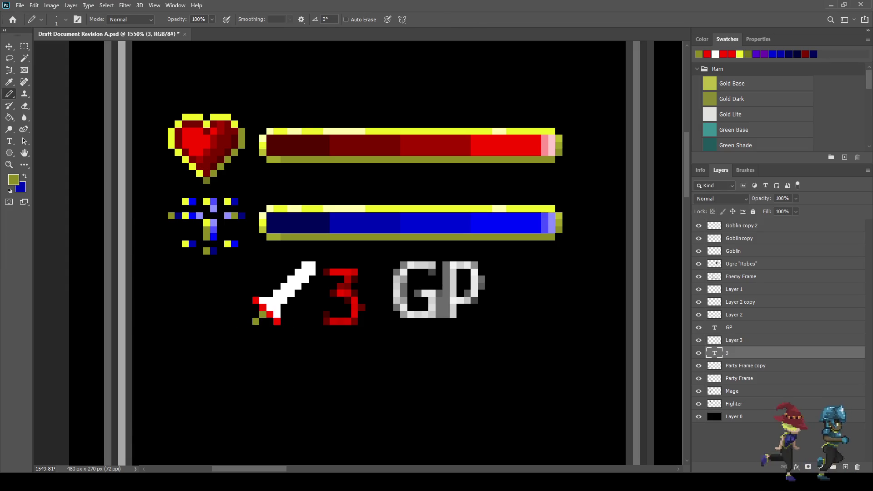
pyautogui.hotkey('ctrl', 't')
pyautogui.press('Right')
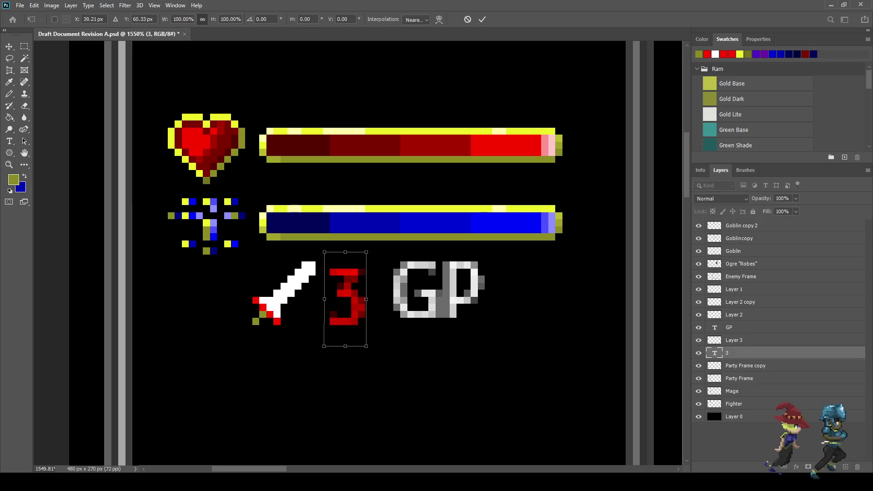
pyautogui.press('Up')
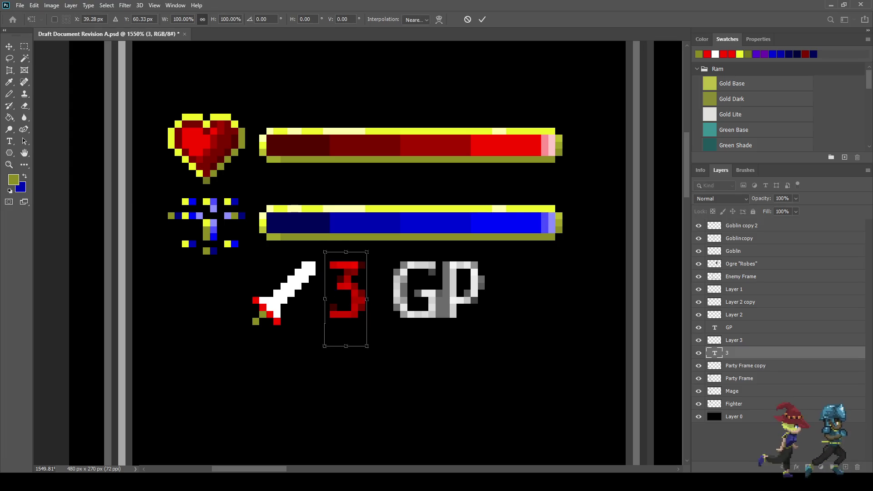
pyautogui.press('Right')
pyautogui.press('Right')
pyautogui.press('Right')
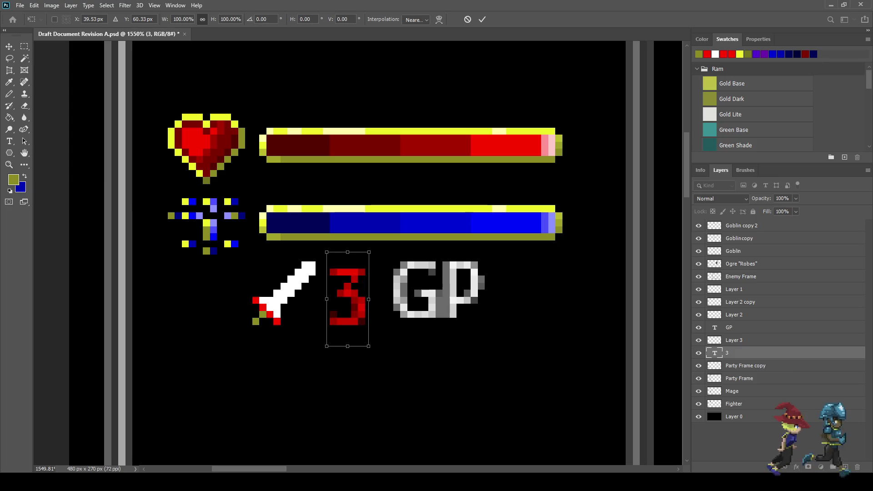
pyautogui.press('Return')
pyautogui.press('b')
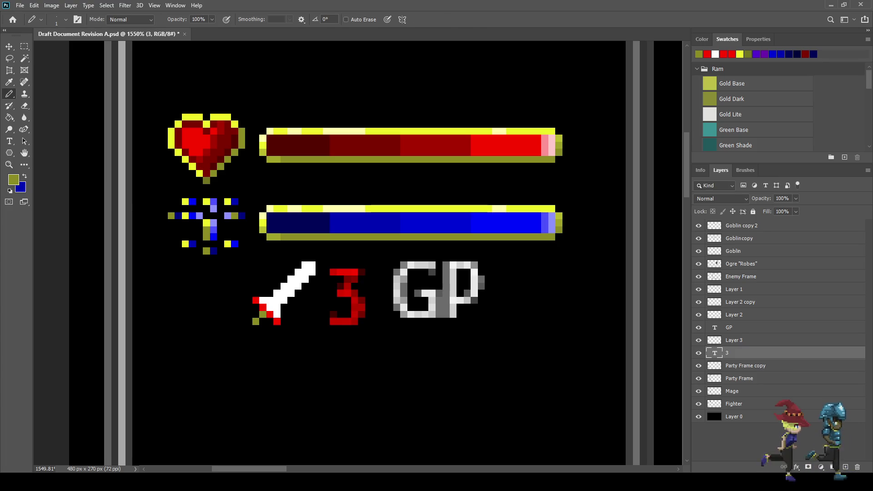
pyautogui.scroll(-5, 363, 250)
pyautogui.scroll(5, 364, 250)
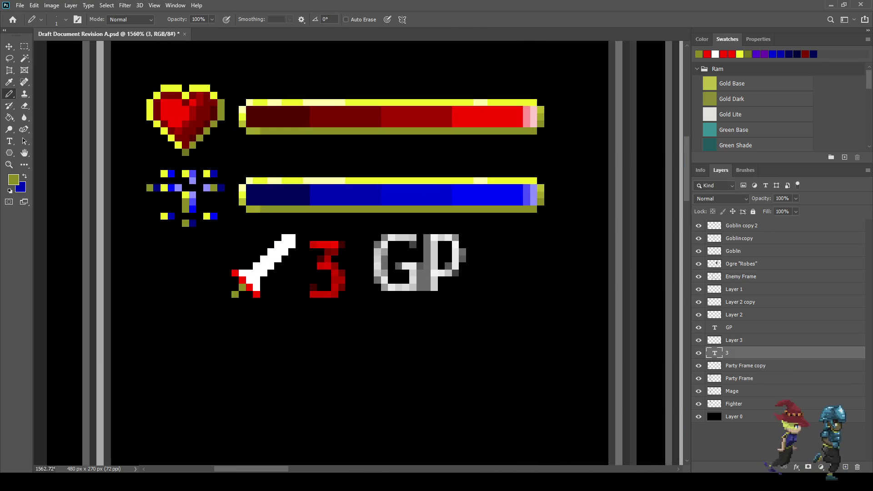
pyautogui.scroll(5, 307, 292)
pyautogui.hotkey('ctrl', 't')
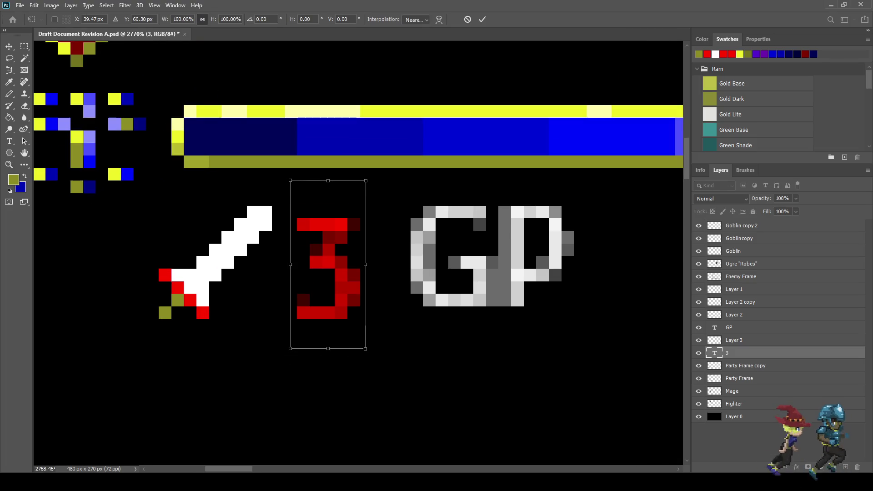
# Step: Commit the red 3's position and undo the last two edits made to it
pyautogui.press('Return')
pyautogui.press('b')
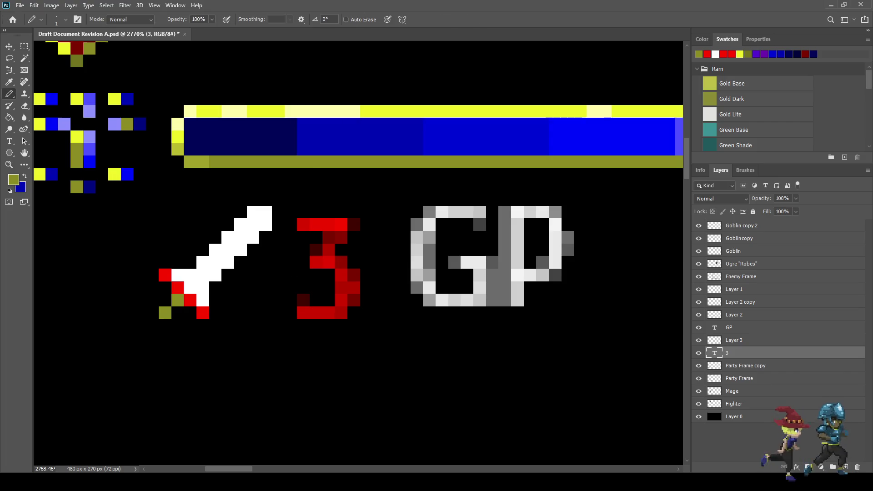
pyautogui.press('i')
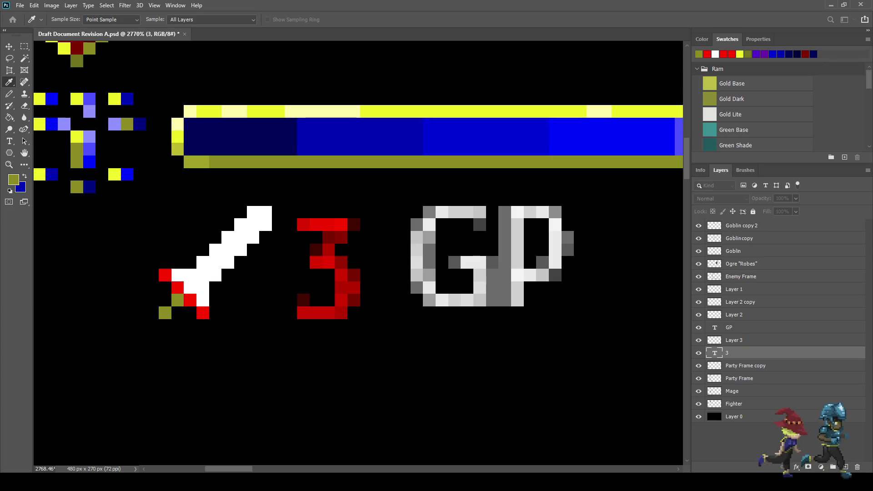
pyautogui.press('b')
pyautogui.press('i')
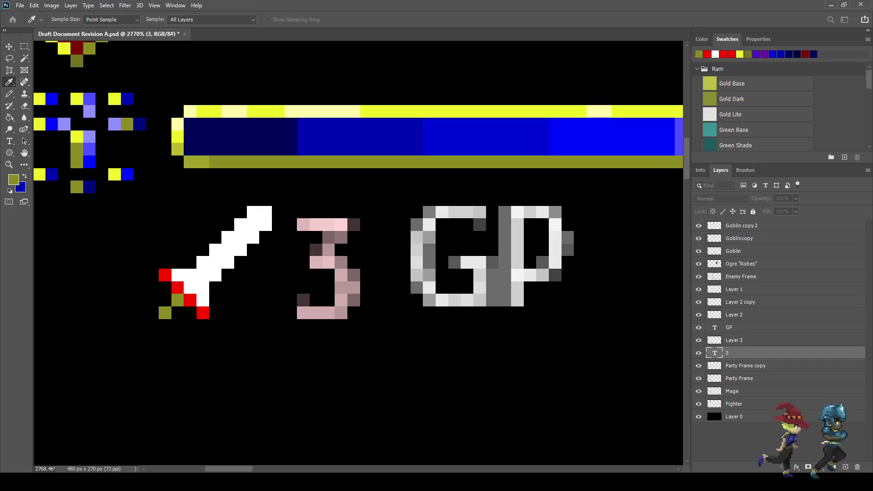
pyautogui.press('t')
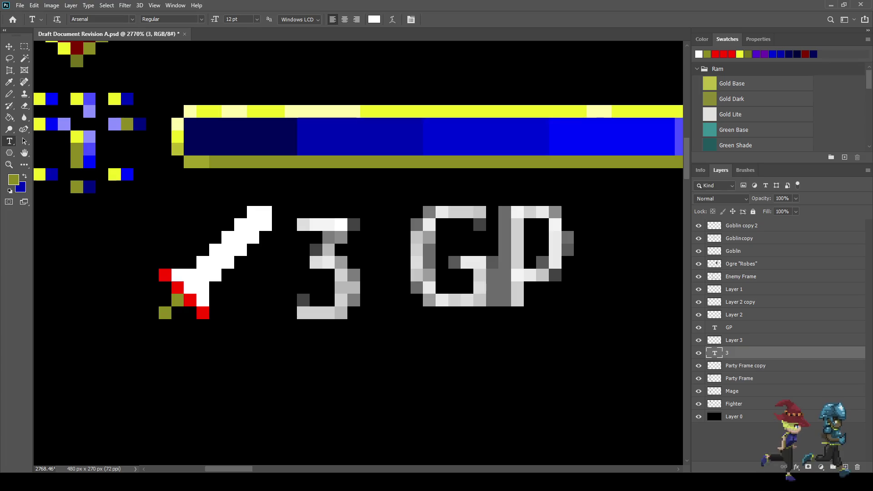
pyautogui.press('h')
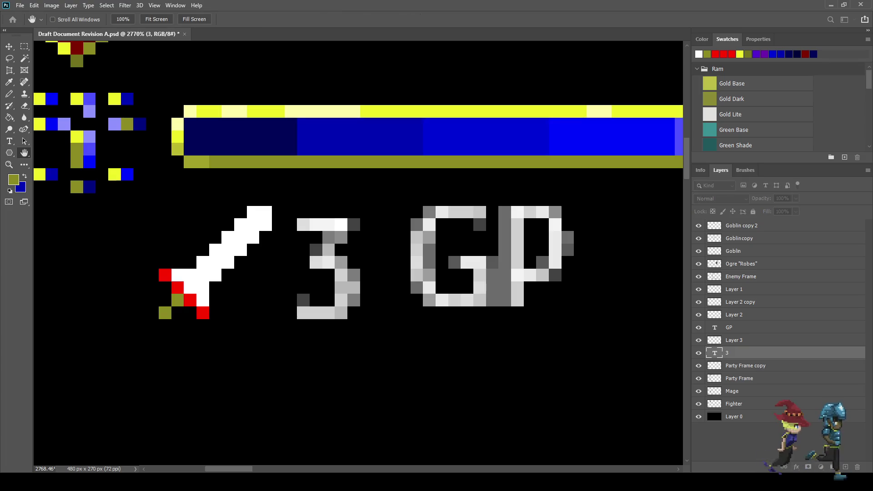
pyautogui.hotkey('ctrl', 'z')
pyautogui.press('i')
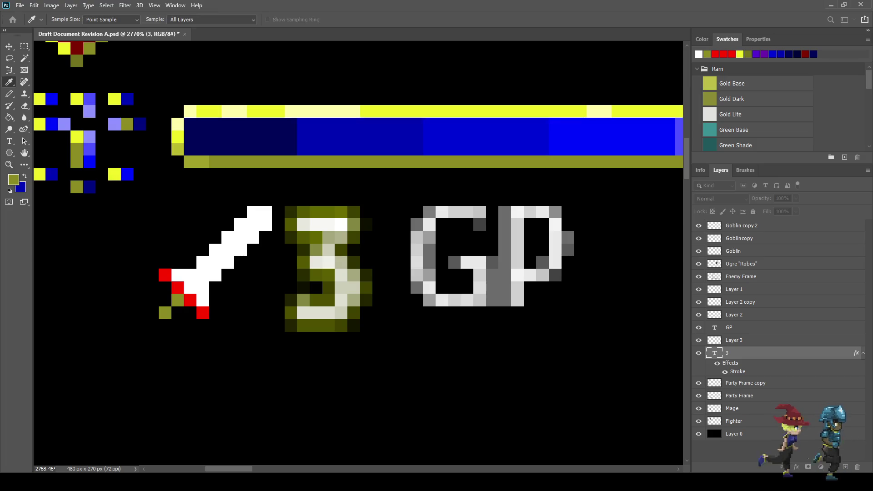
pyautogui.hotkey('ctrl', 'z')
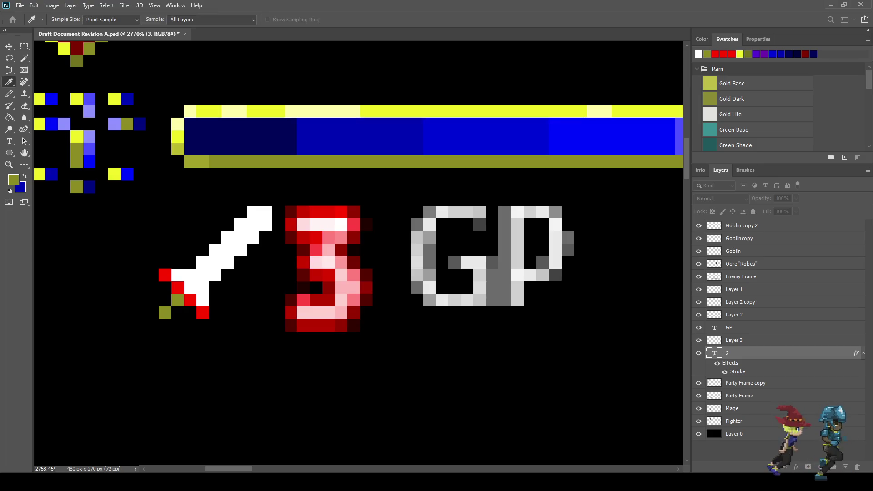
# Step: Delete the red 3 text layer beside the sword
pyautogui.press('t')
pyautogui.scroll(-5, 358, 252)
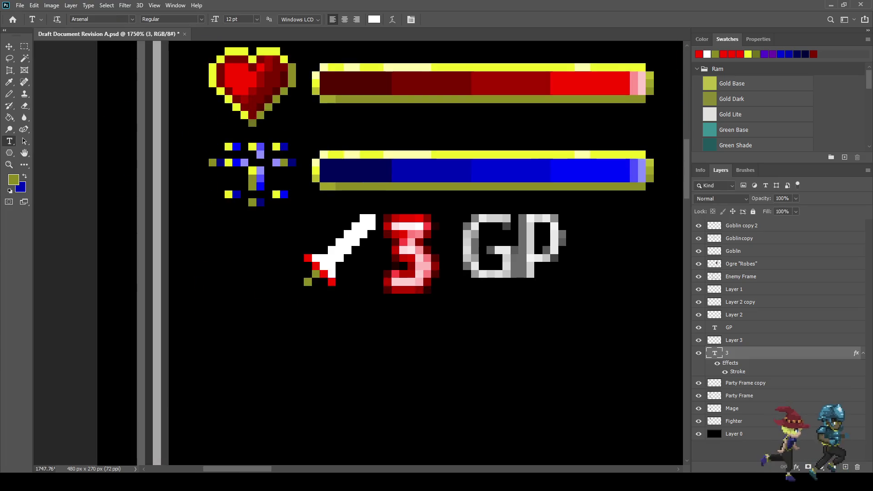
pyautogui.scroll(-2, 446, 251)
pyautogui.scroll(8, 435, 253)
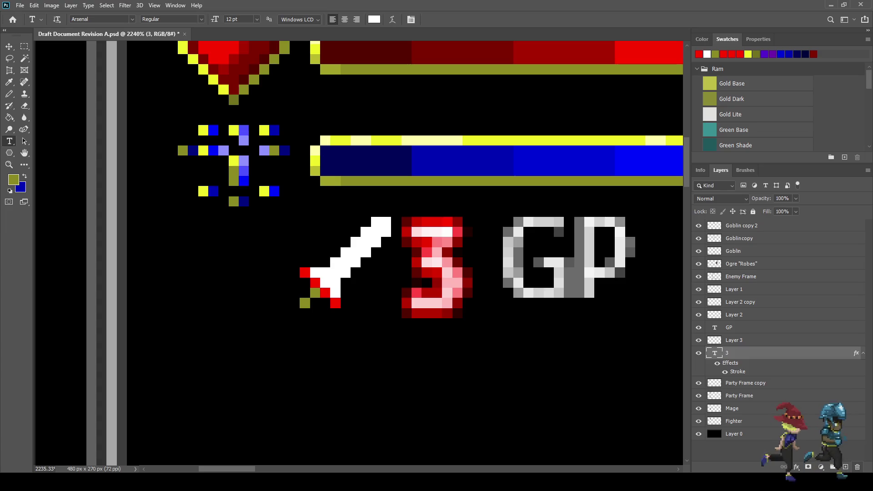
pyautogui.press('Delete')
# Step: Sample white from the canvas as the pencil colour
pyautogui.press('i')
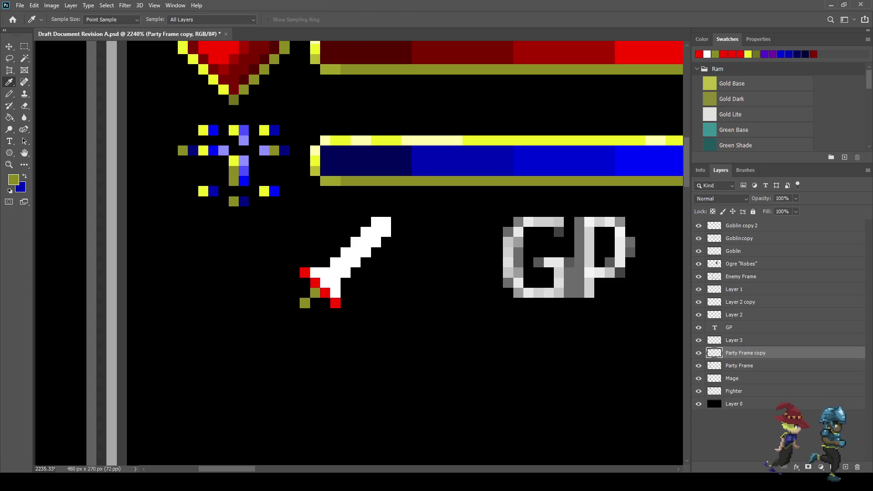
pyautogui.click(363, 241)
pyautogui.press('b')
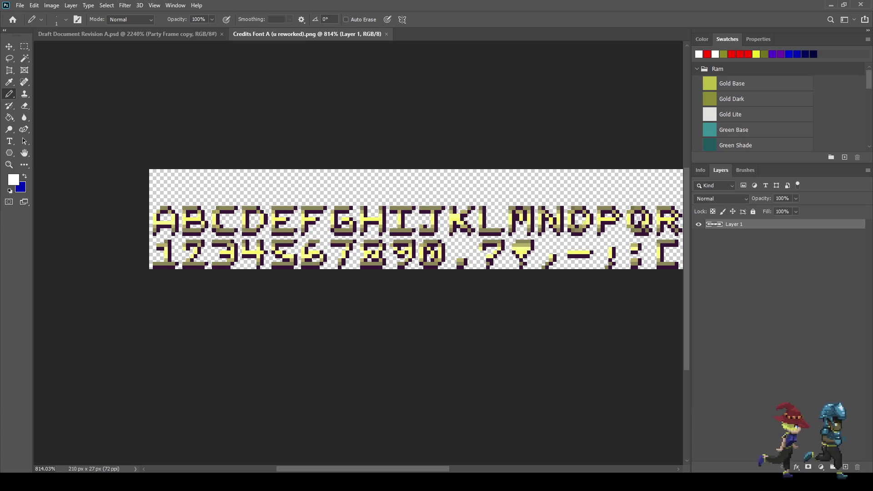
# Step: Marquee-select the digit 3 on the Credits Font A sheet, then return to the draft
pyautogui.scroll(6, 205, 258)
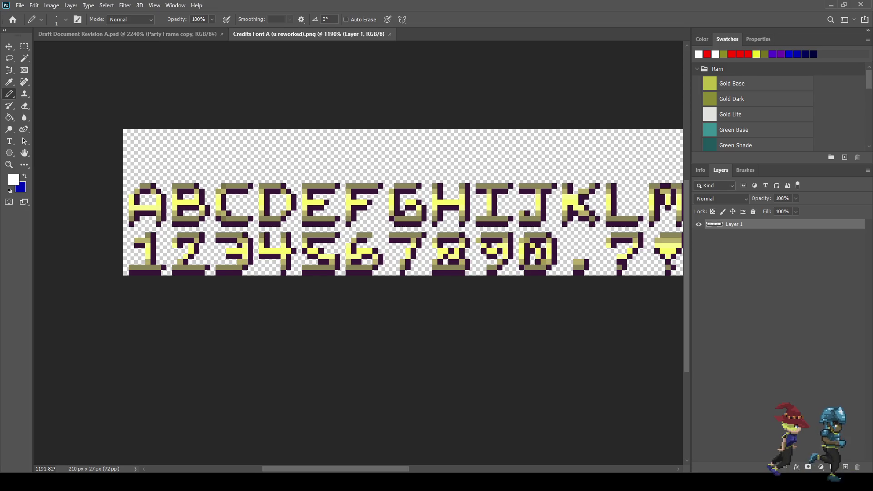
pyautogui.press('m')
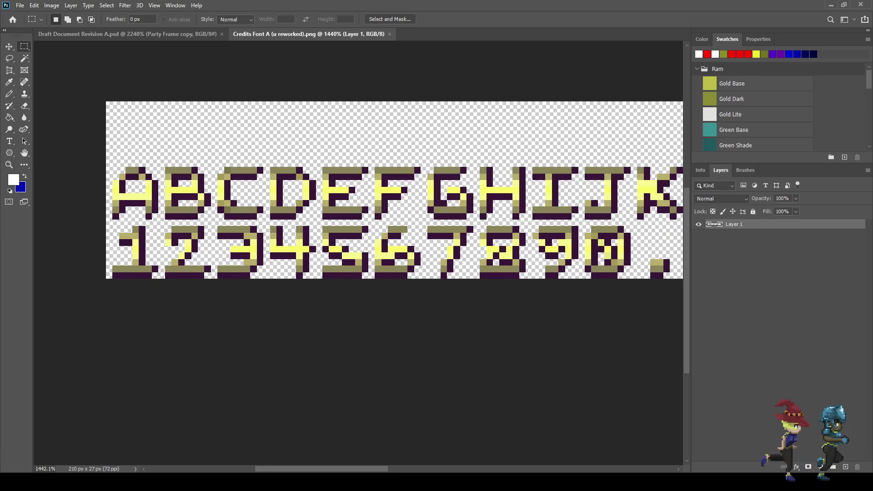
pyautogui.moveTo(212, 227)
pyautogui.mouseDown()
pyautogui.moveTo(247, 279)
pyautogui.moveTo(263, 278)
pyautogui.mouseUp()
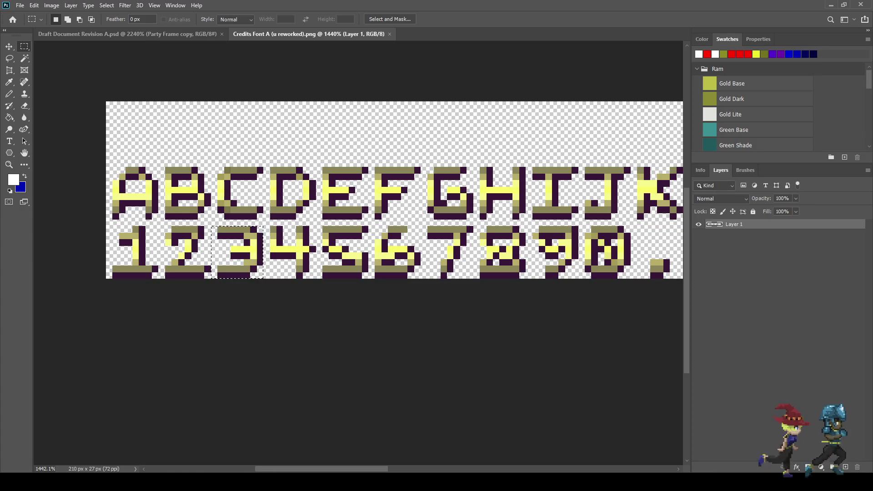
pyautogui.hotkey('ctrl', 'Tab')
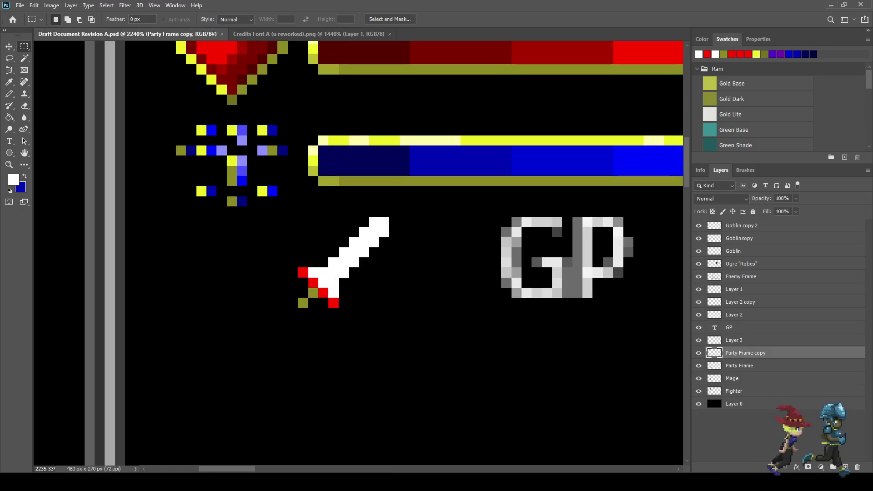
# Step: Paste the pixel-font 3 as a new layer and nudge it right and down beside the sword
pyautogui.hotkey('ctrl', 'v')
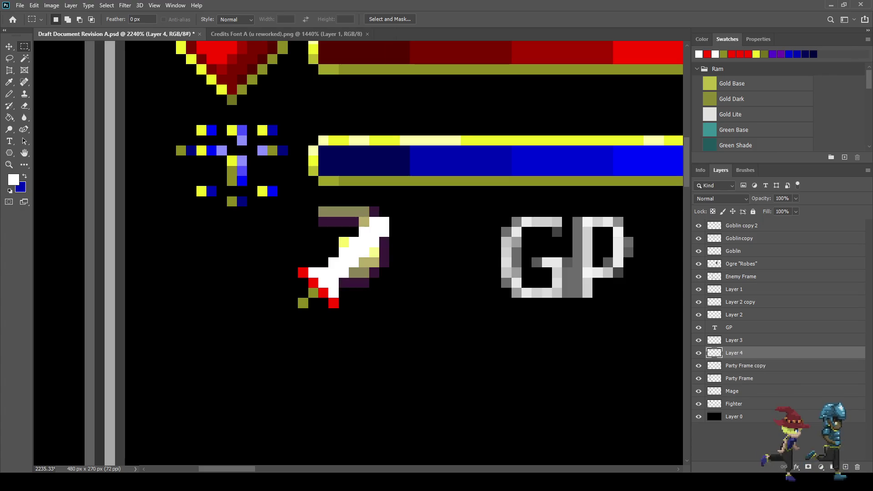
pyautogui.hotkey('ctrl', 't')
pyautogui.press('Right')
pyautogui.press('Right')
pyautogui.press('Right')
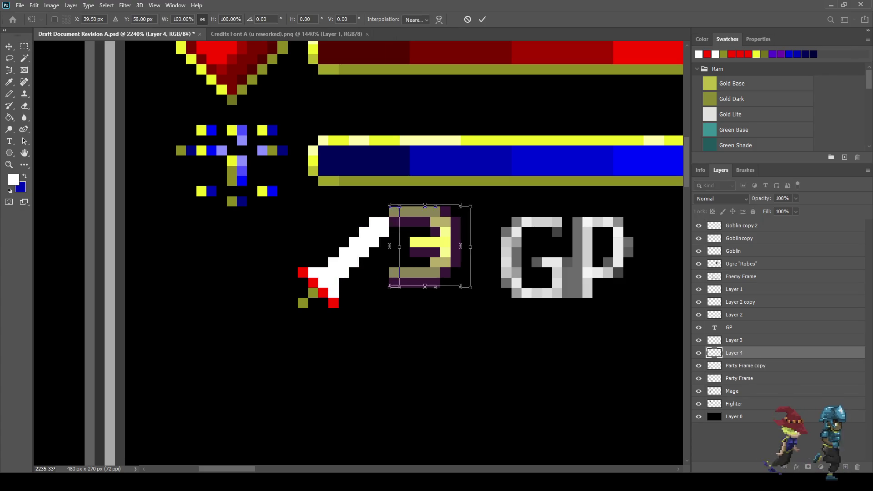
pyautogui.press('Down')
pyautogui.press('Down')
pyautogui.press('Return')
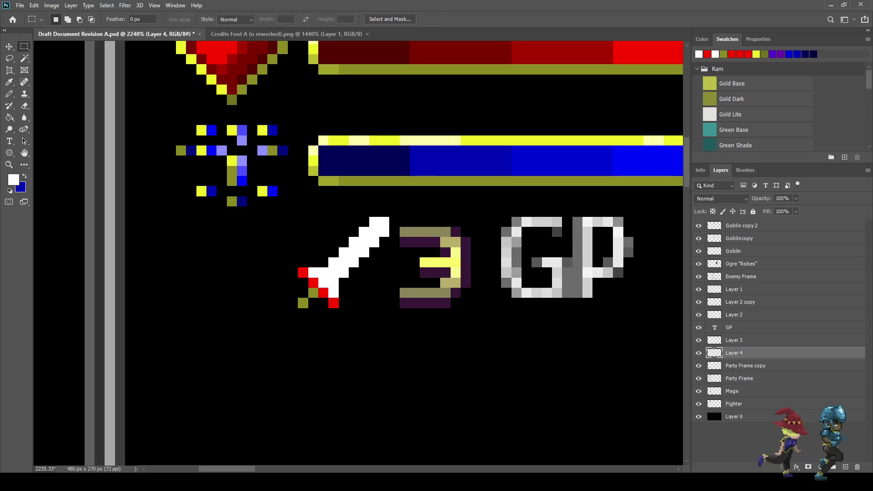
# Step: Delete the GP text layer and save the draft
pyautogui.scroll(-5, 397, 241)
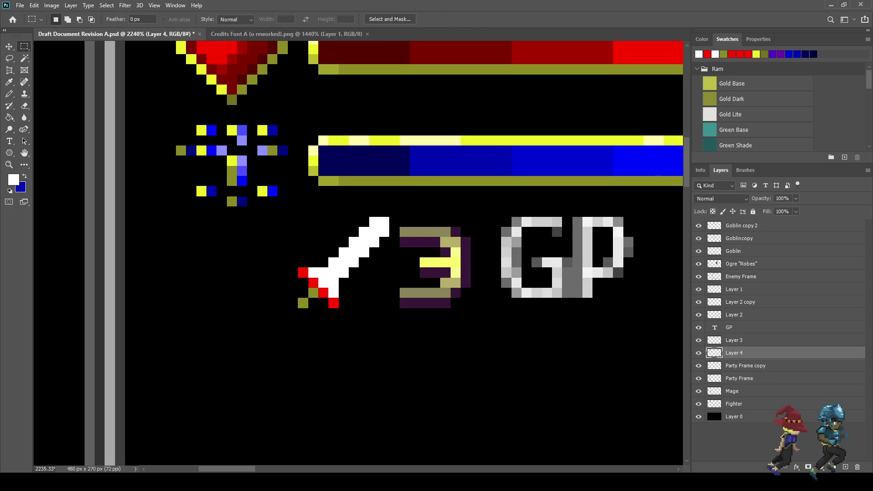
pyautogui.scroll(-2, 409, 236)
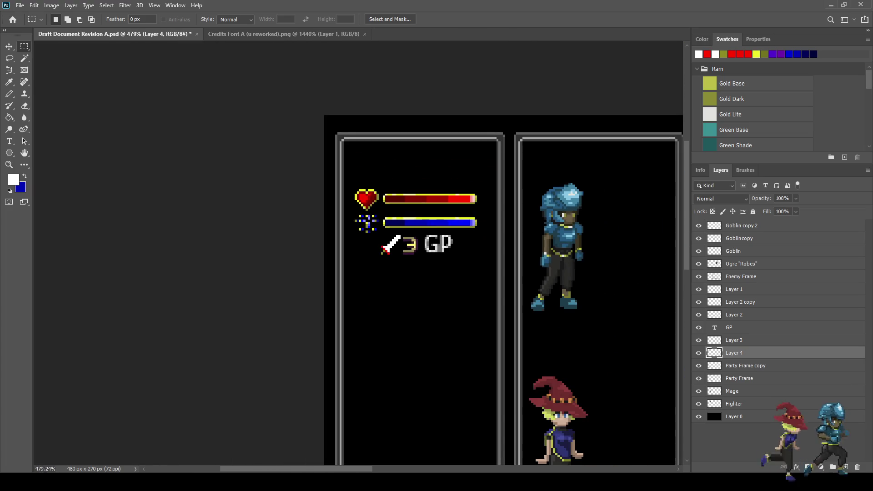
pyautogui.scroll(3, 432, 253)
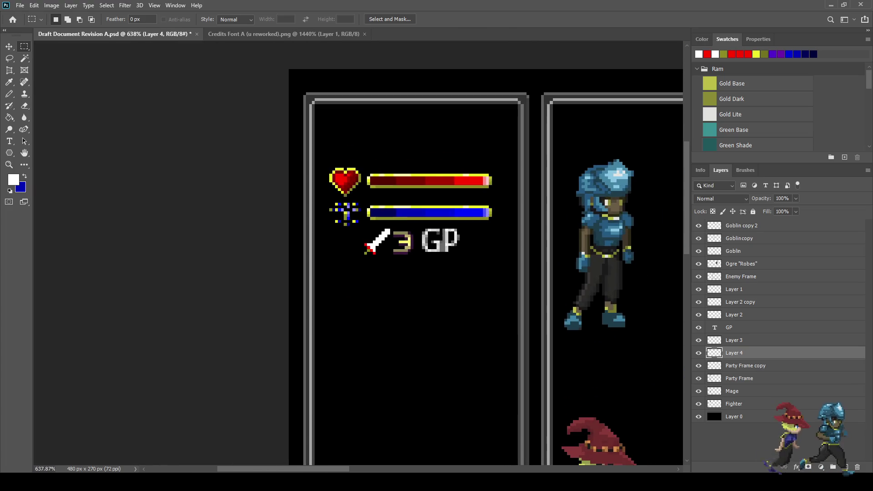
pyautogui.scroll(1, 438, 234)
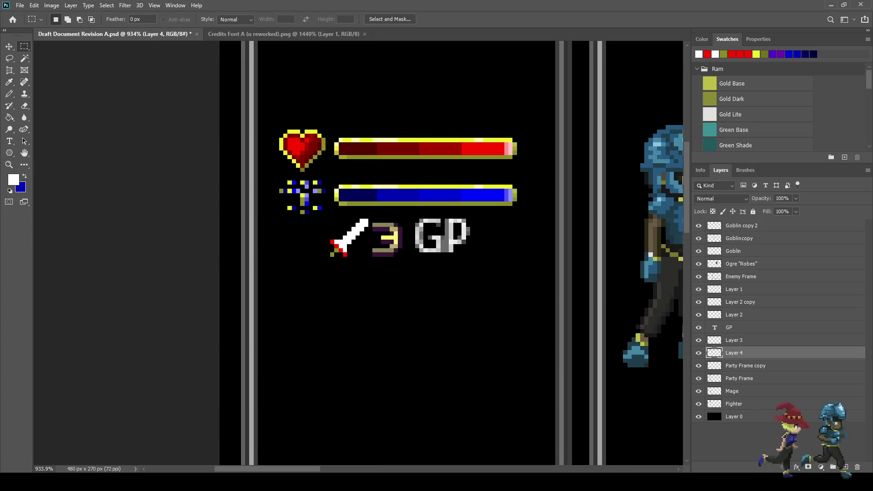
pyautogui.click(729, 327)
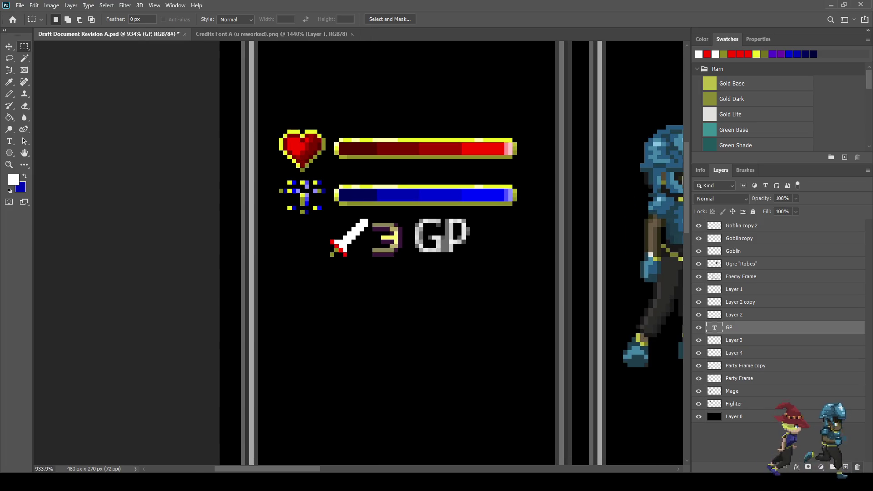
pyautogui.press('Delete')
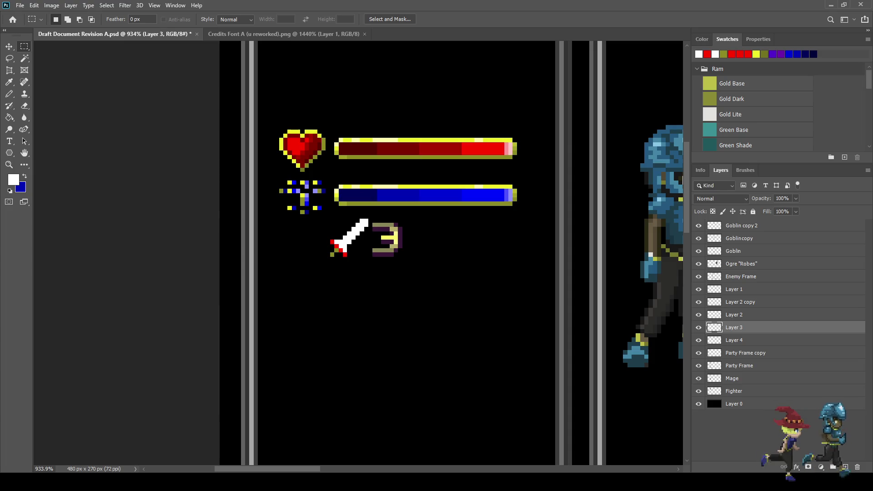
pyautogui.hotkey('ctrl', 's')
pyautogui.scroll(3, 388, 236)
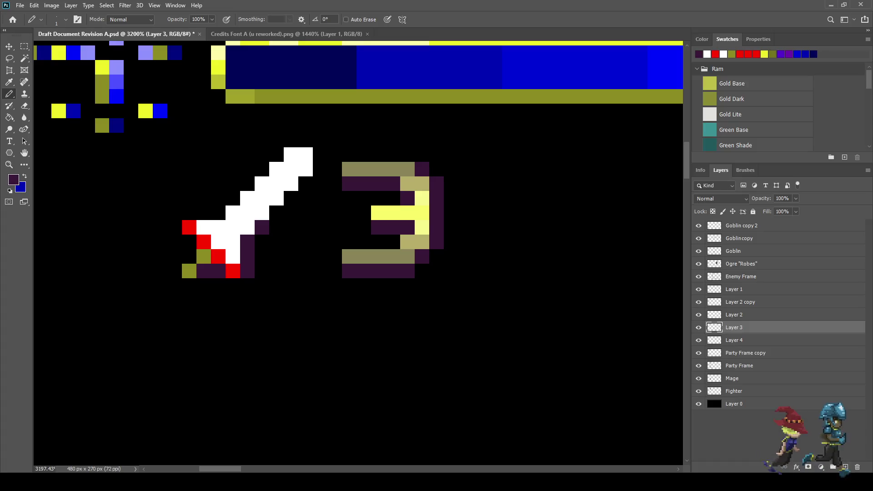
pyautogui.moveTo(319, 169); pyautogui.dragTo(320, 155)
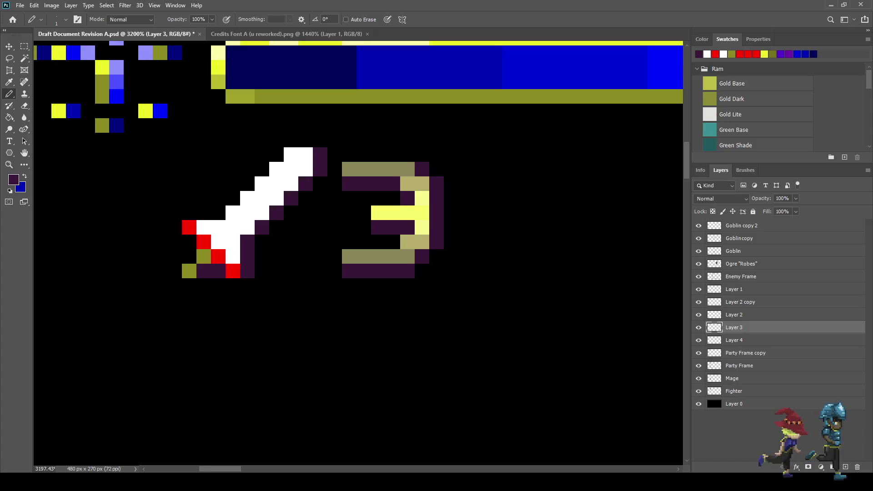
pyautogui.scroll(-8, 321, 255)
pyautogui.scroll(5, 284, 258)
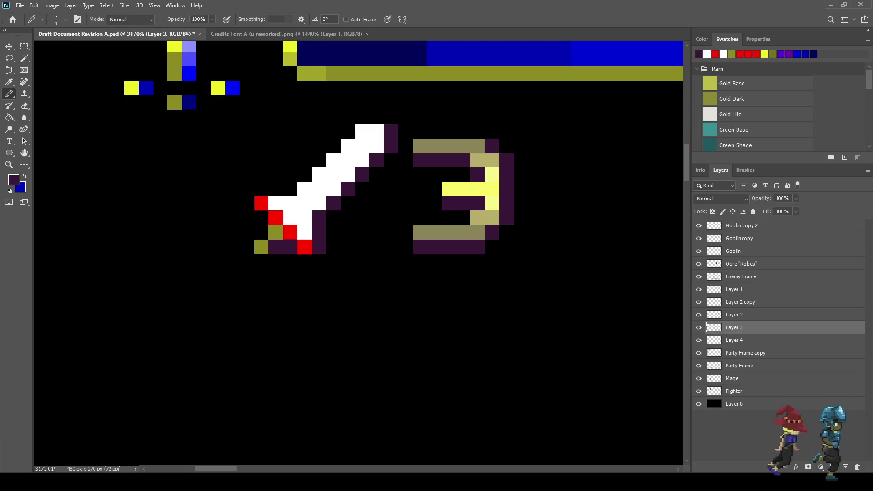
pyautogui.scroll(-6, 363, 273)
pyautogui.scroll(3, 364, 272)
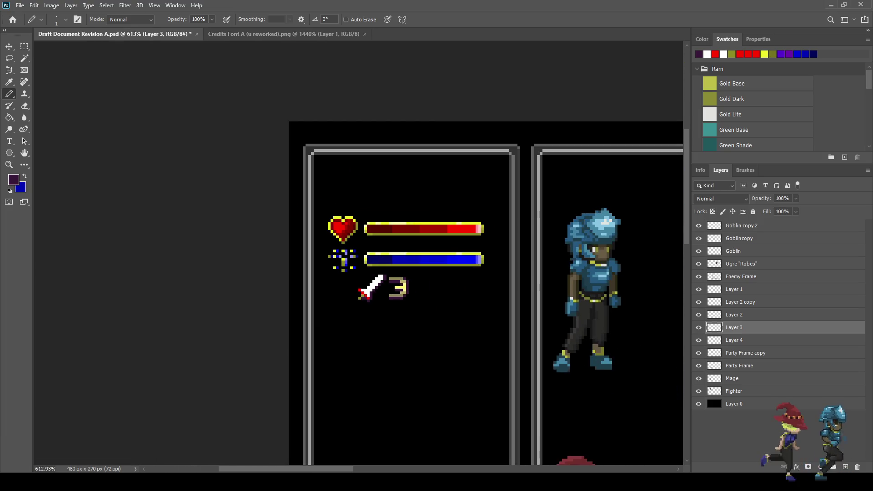
pyautogui.scroll(6, 377, 291)
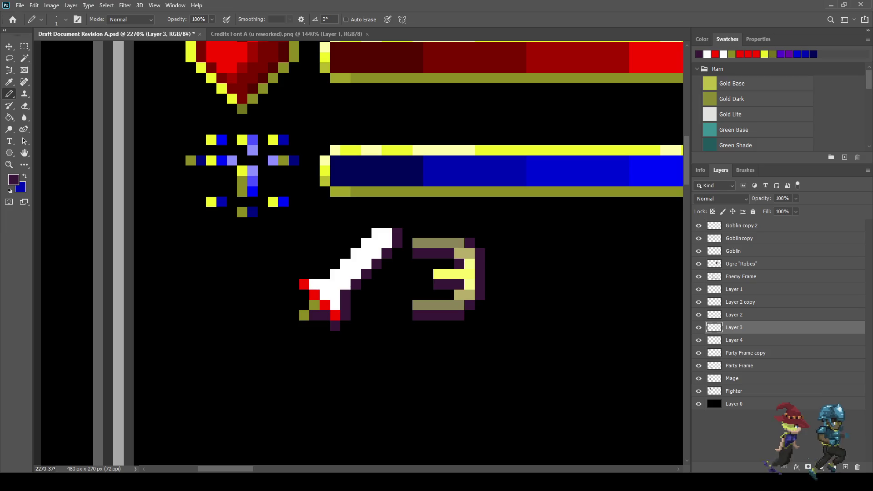
pyautogui.scroll(-7, 436, 245)
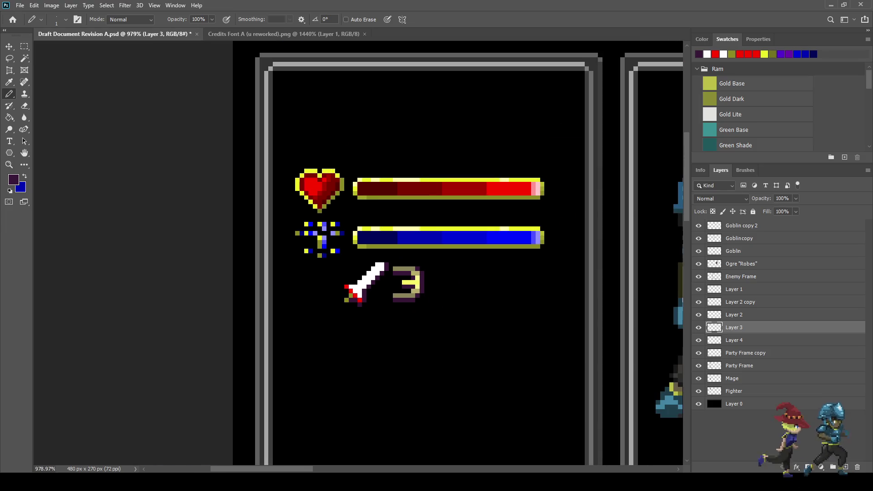
pyautogui.scroll(2, 436, 245)
pyautogui.scroll(8, 381, 295)
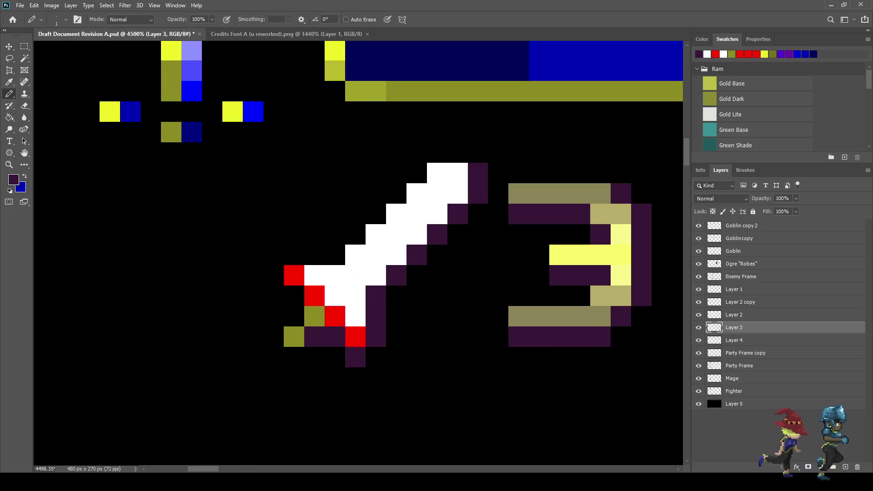
pyautogui.click(294, 356)
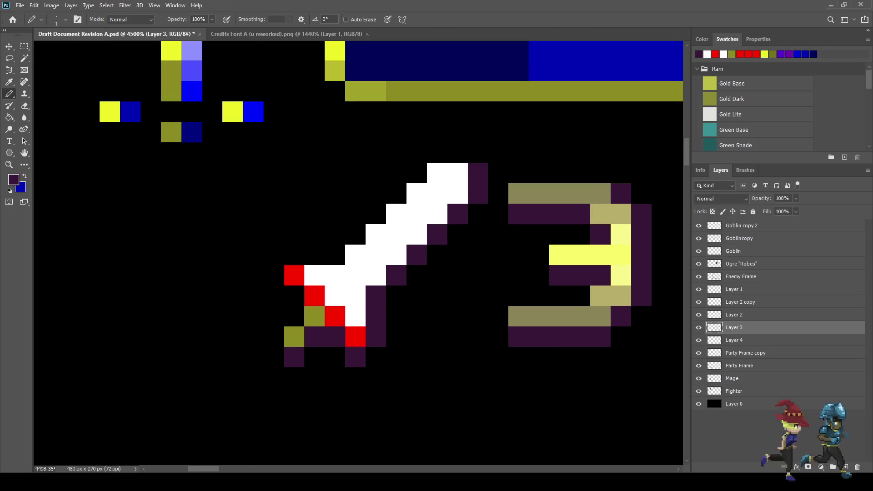
pyautogui.click(273, 337)
pyautogui.click(293, 316)
pyautogui.click(294, 296)
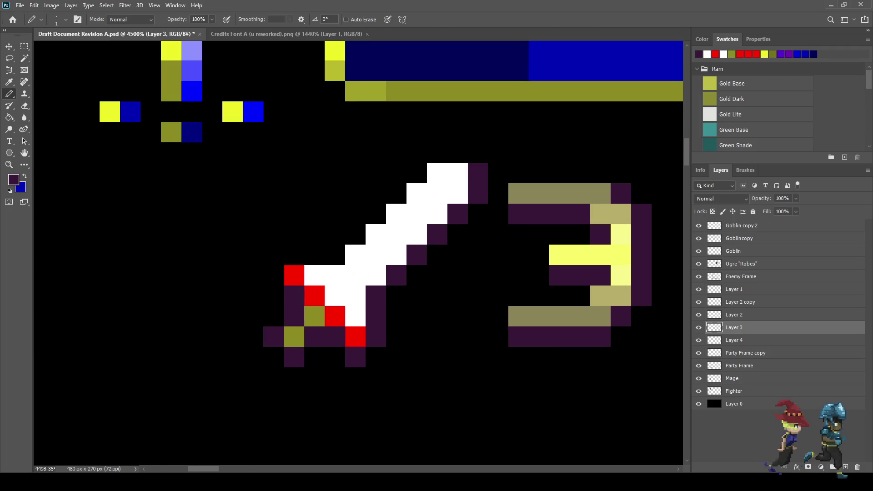
pyautogui.click(273, 275)
pyautogui.click(294, 255)
pyautogui.moveTo(314, 254)
pyautogui.mouseDown()
pyautogui.moveTo(335, 255)
pyautogui.moveTo(437, 153)
pyautogui.mouseUp()
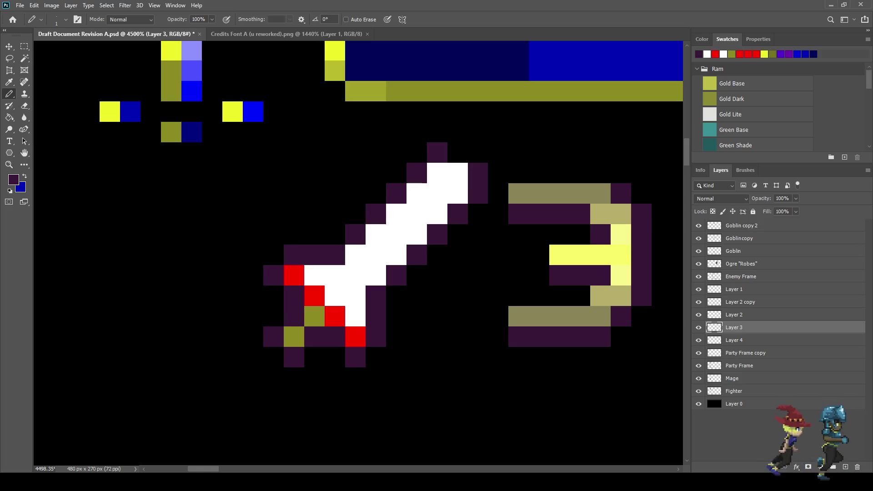
pyautogui.scroll(-10, 478, 318)
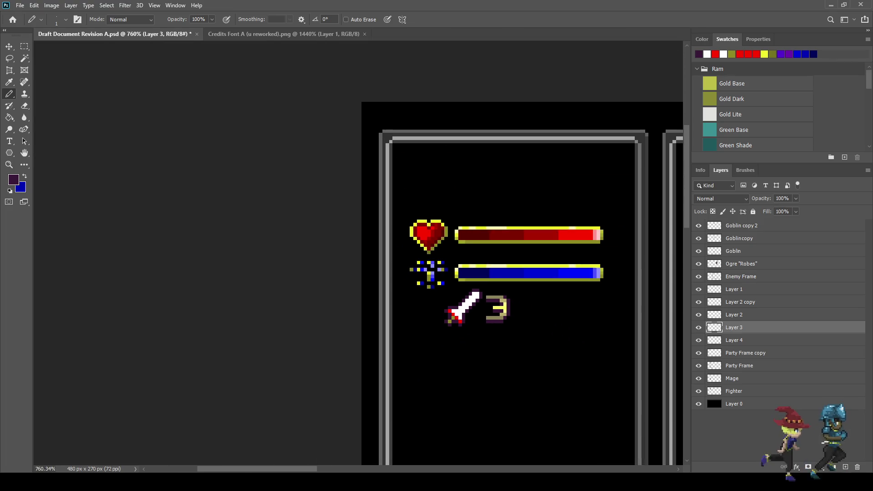
pyautogui.scroll(-3, 494, 331)
pyautogui.scroll(10, 507, 317)
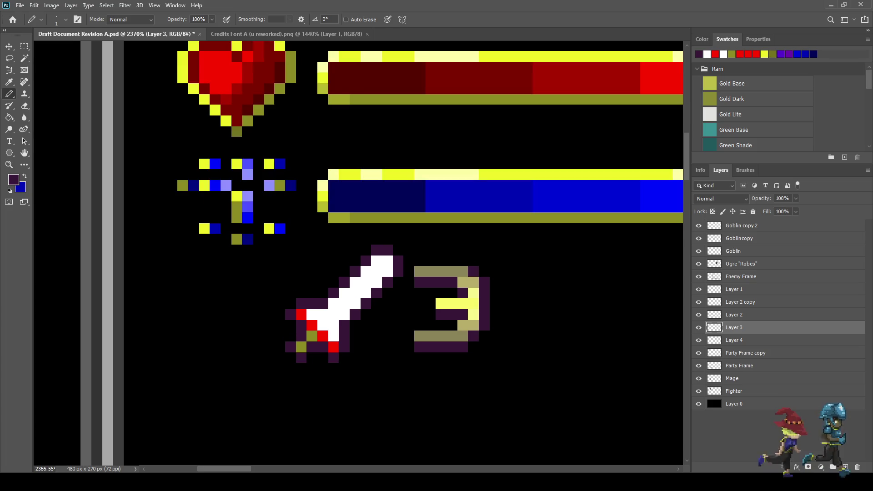
pyautogui.moveTo(387, 250)
pyautogui.mouseDown()
pyautogui.moveTo(317, 303)
pyautogui.moveTo(300, 304)
pyautogui.moveTo(301, 357)
pyautogui.moveTo(333, 357)
pyautogui.mouseUp()
pyautogui.moveTo(398, 260)
pyautogui.mouseDown()
pyautogui.moveTo(343, 348)
pyautogui.moveTo(322, 347)
pyautogui.mouseUp()
pyautogui.click(312, 346)
pyautogui.hotkey('ctrl', 's')
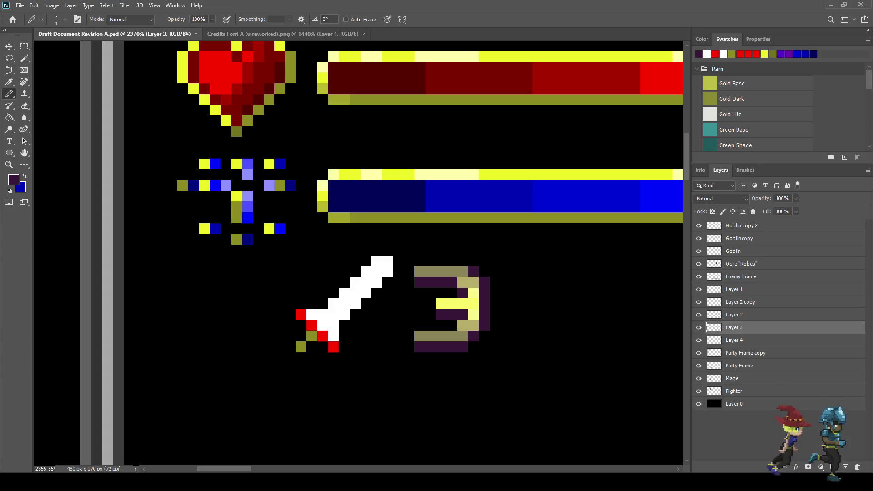
pyautogui.scroll(-5, 450, 279)
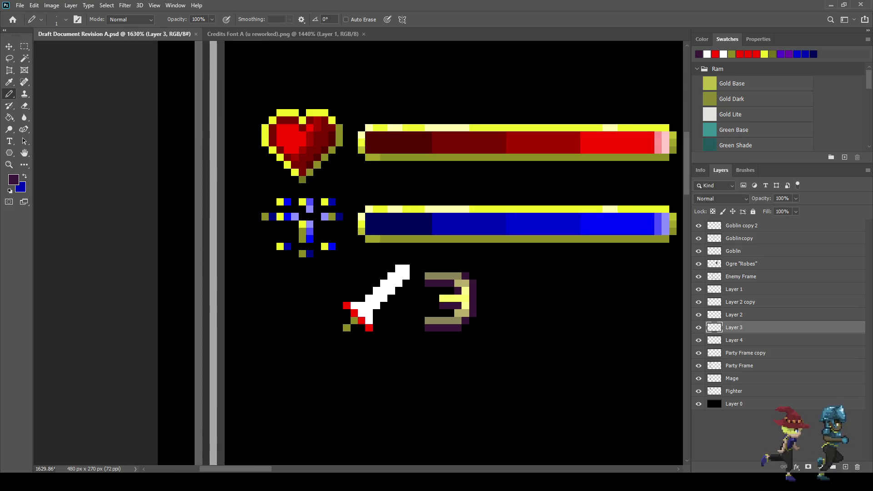
pyautogui.scroll(5, 484, 294)
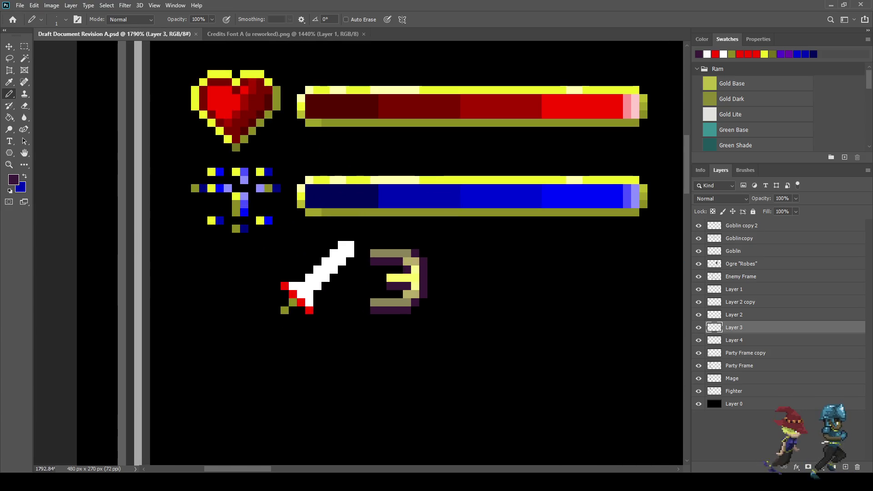
pyautogui.click(698, 327)
pyautogui.click(698, 327)
pyautogui.click(698, 340)
pyautogui.click(699, 340)
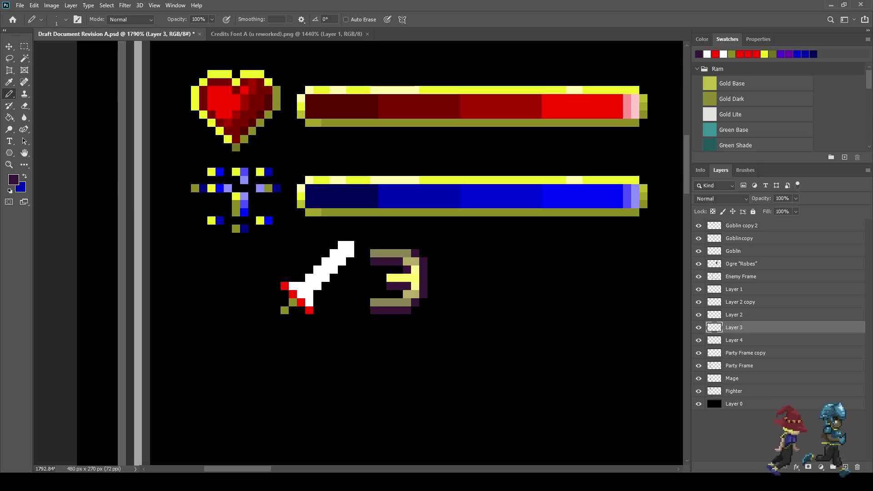
pyautogui.keyDown('shift'); pyautogui.click(734, 340); pyautogui.keyUp('shift')
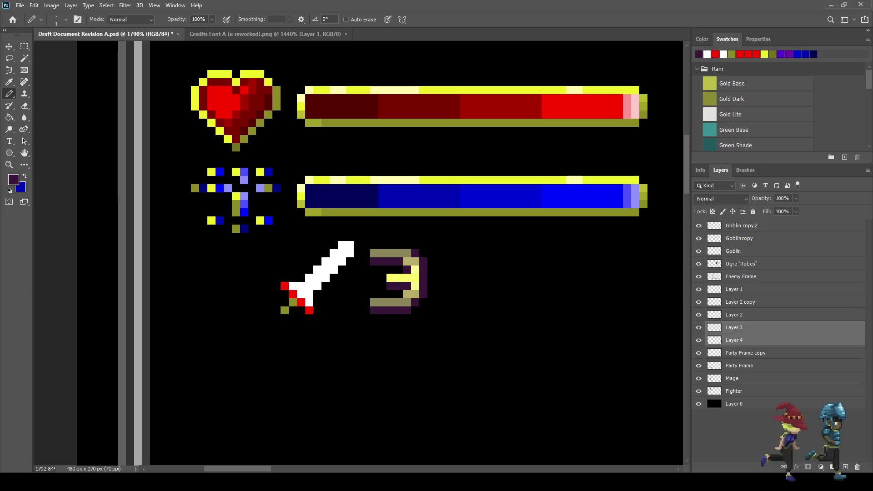
# Step: Duplicate the sword-and-3 pair and shift the copy right of the original
pyautogui.hotkey('ctrl', 'j')
pyautogui.hotkey('ctrl', 't')
pyautogui.hotkey('shift', 'Right')
pyautogui.hotkey('shift', 'Right')
pyautogui.hotkey('shift', 'Right')
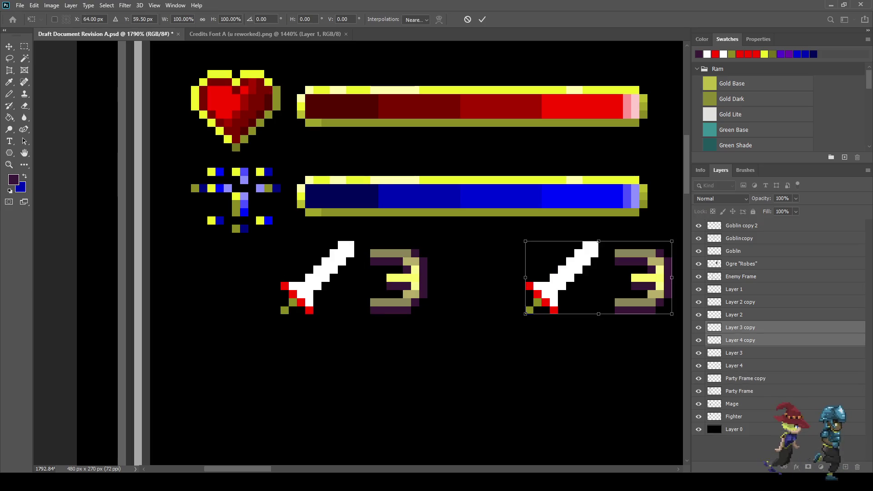
pyautogui.hotkey('shift', 'Left')
pyautogui.press('Right')
pyautogui.press('Right')
pyautogui.press('Right')
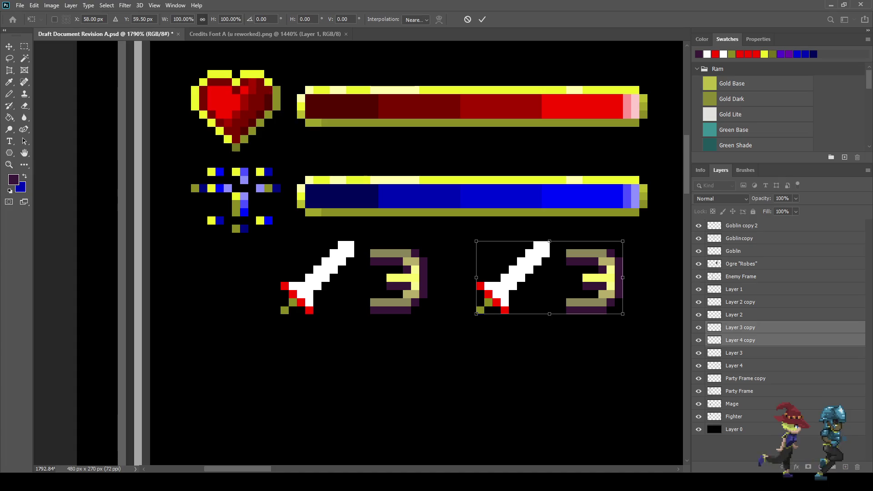
pyautogui.press('Return')
pyautogui.press('b')
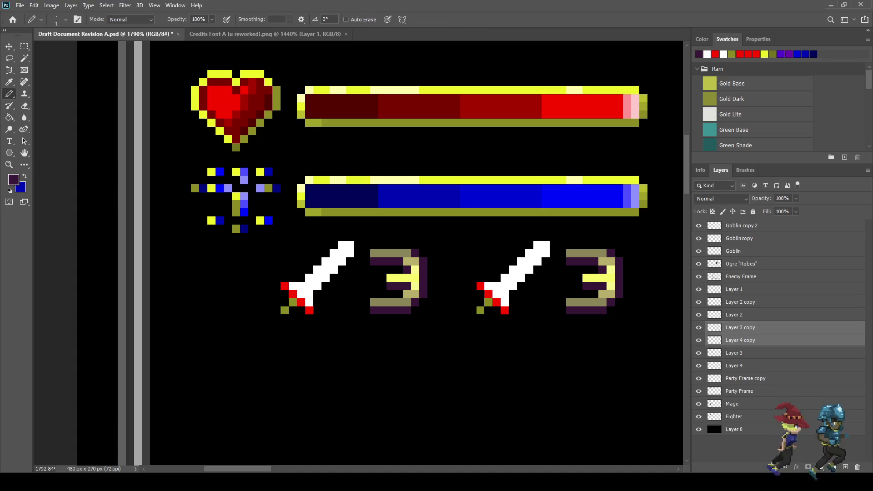
pyautogui.scroll(-5, 512, 327)
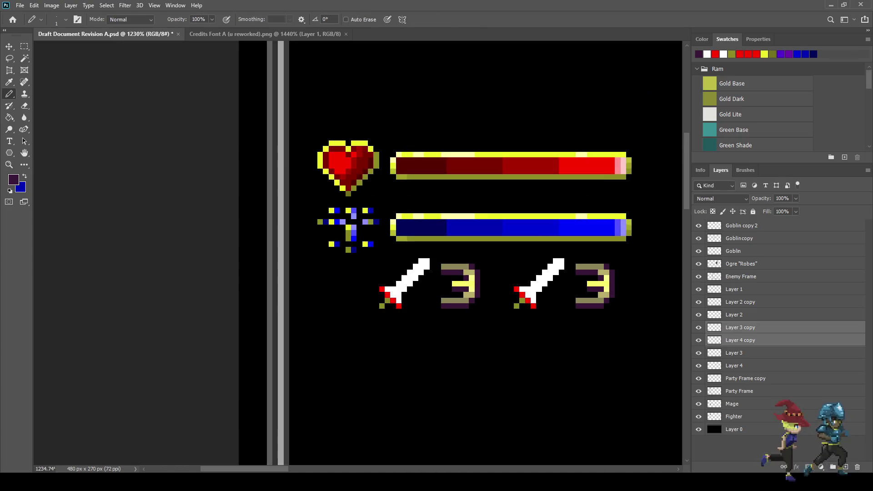
pyautogui.scroll(3, 511, 327)
pyautogui.scroll(1, 511, 327)
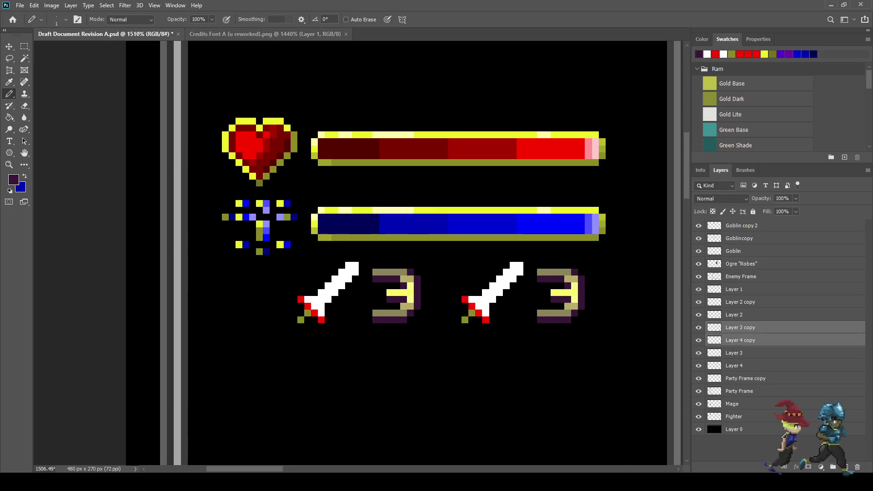
pyautogui.hotkey('ctrl', 'Tab')
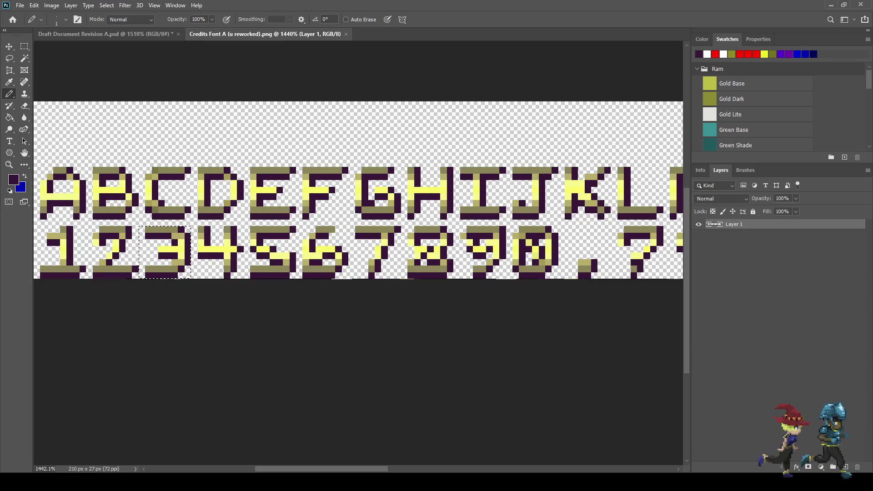
# Step: Marquee-select the 8 glyph on the Credits Font A sheet, then return to the battle screen
pyautogui.hotkey('ctrl', 'd')
pyautogui.press('m')
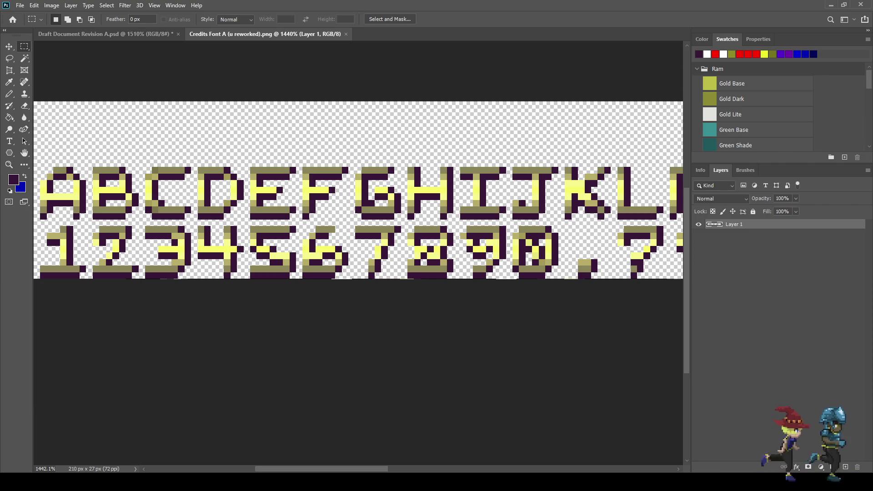
pyautogui.moveTo(401, 220); pyautogui.dragTo(447, 278)
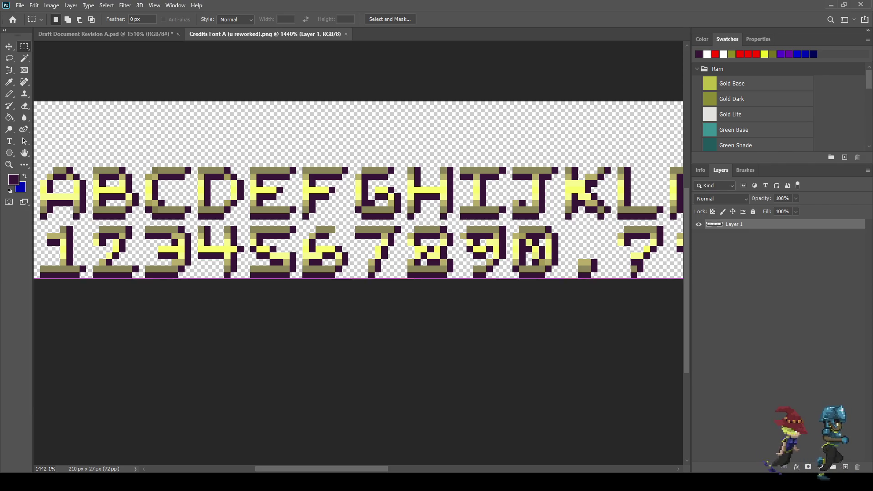
pyautogui.moveTo(565, 226); pyautogui.dragTo(512, 278)
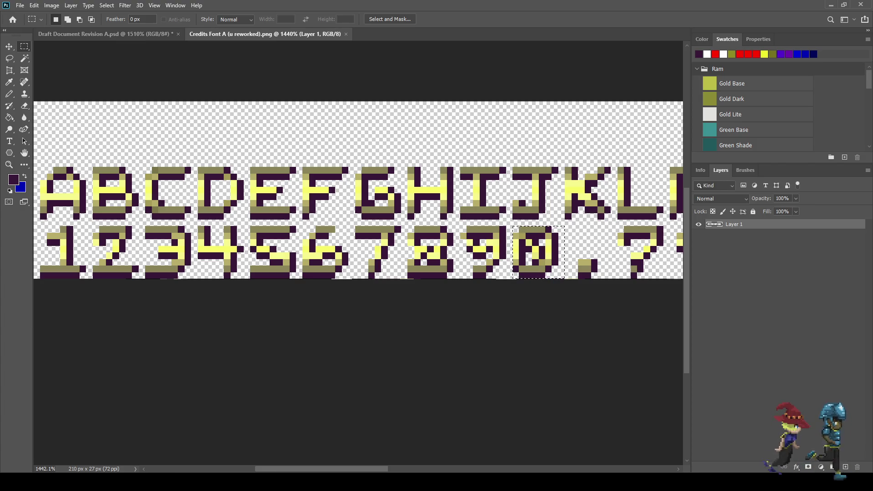
pyautogui.hotkey('ctrl', 'd')
pyautogui.moveTo(459, 220); pyautogui.dragTo(407, 279)
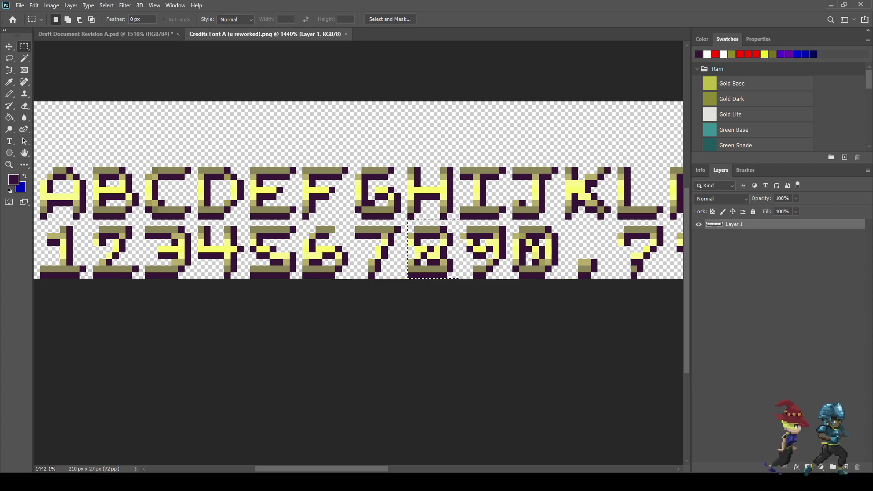
pyautogui.click(105, 34)
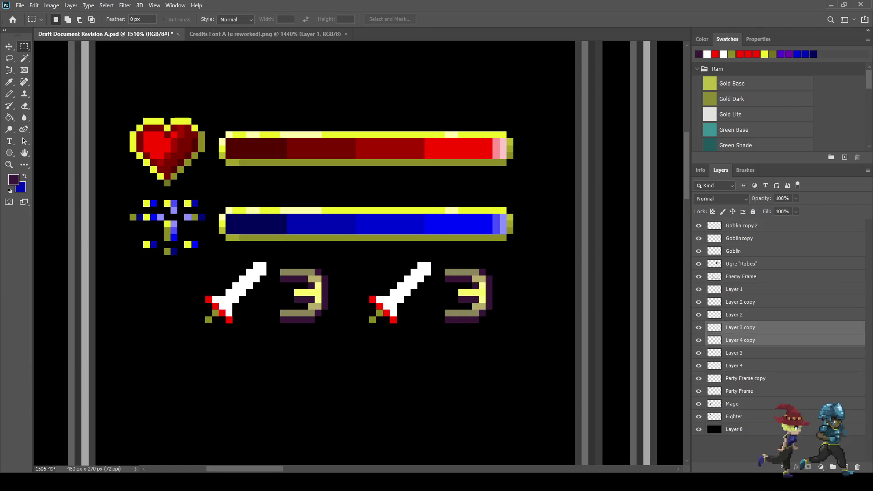
# Step: Delete the layer holding the duplicated 3
pyautogui.click(750, 340)
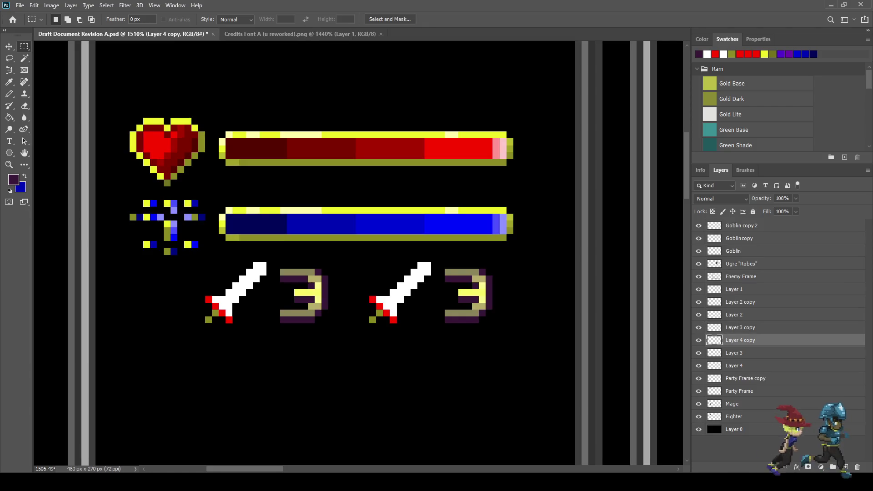
pyautogui.click(699, 340)
pyautogui.click(698, 340)
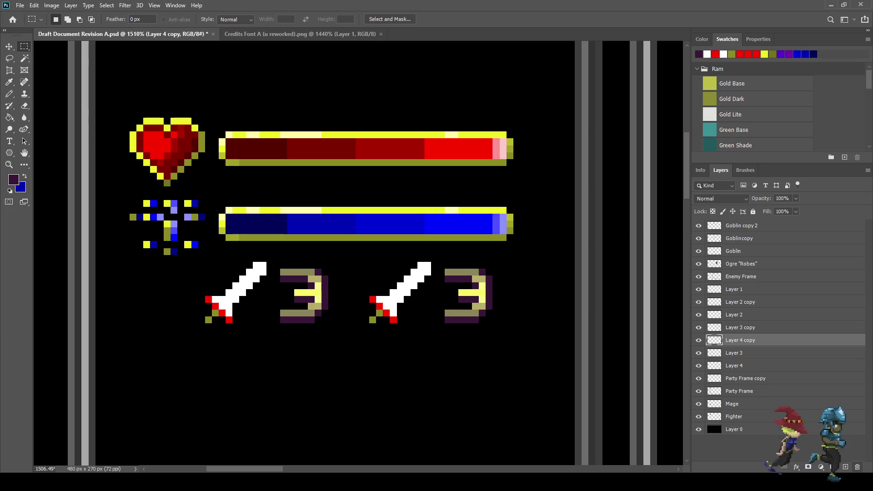
pyautogui.press('Delete')
# Step: Paste the 8 above Layer 4, nudge it beside the second sword, and save the draft
pyautogui.click(733, 353)
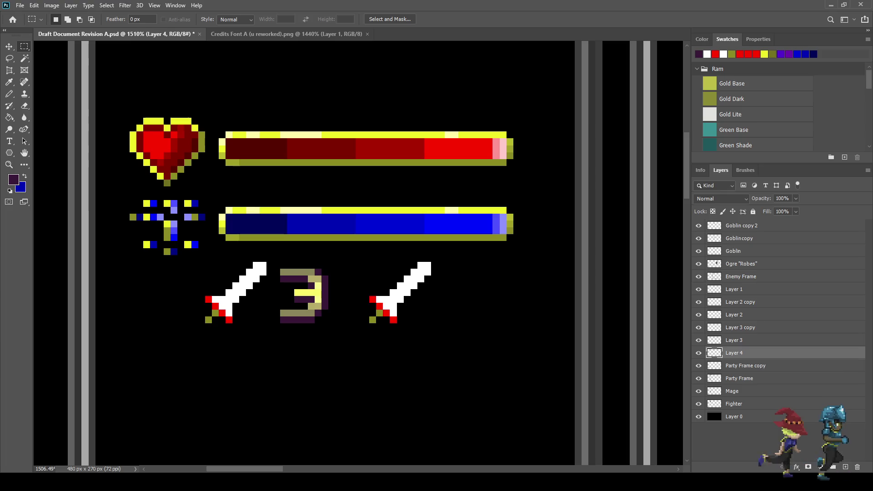
pyautogui.hotkey('ctrl', 'v')
pyautogui.hotkey('ctrl', 't')
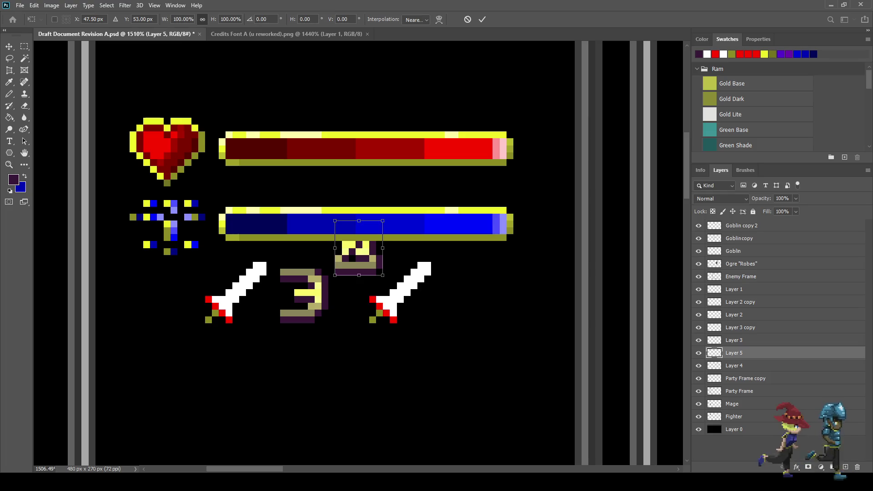
pyautogui.hotkey('shift', 'Down')
pyautogui.hotkey('shift', 'Right')
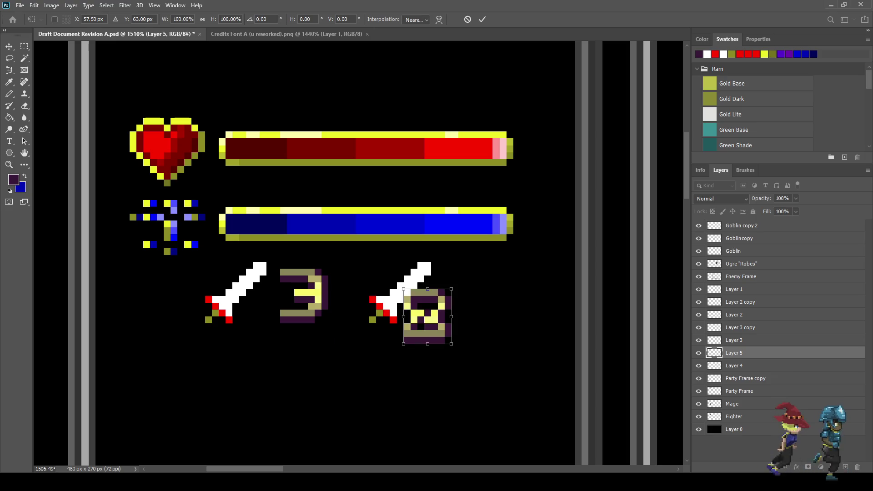
pyautogui.press('Up')
pyautogui.press('Up')
pyautogui.press('Up')
pyautogui.press('Right')
pyautogui.press('Right')
pyautogui.press('Right')
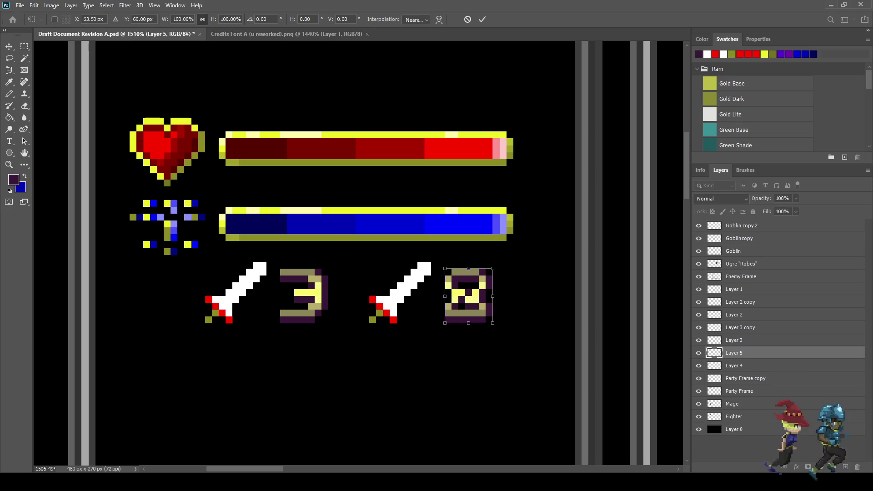
pyautogui.press('Return')
pyautogui.hotkey('ctrl', 's')
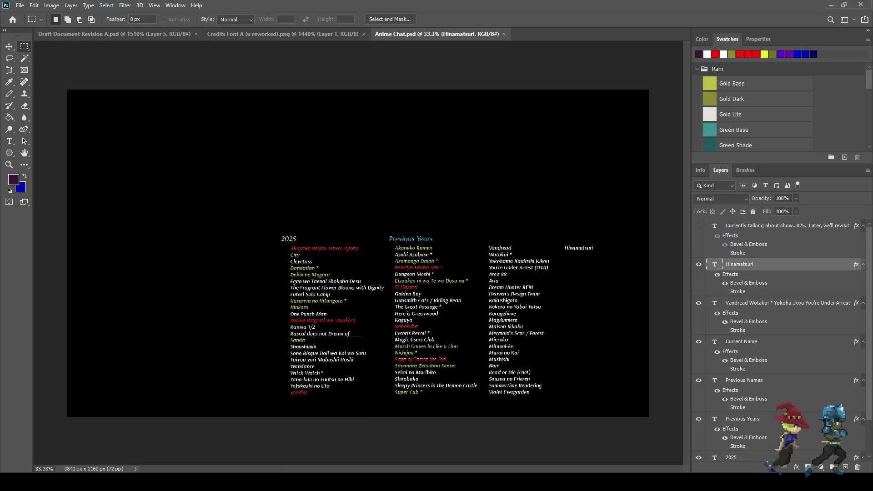
pyautogui.scroll(5, 365, 339)
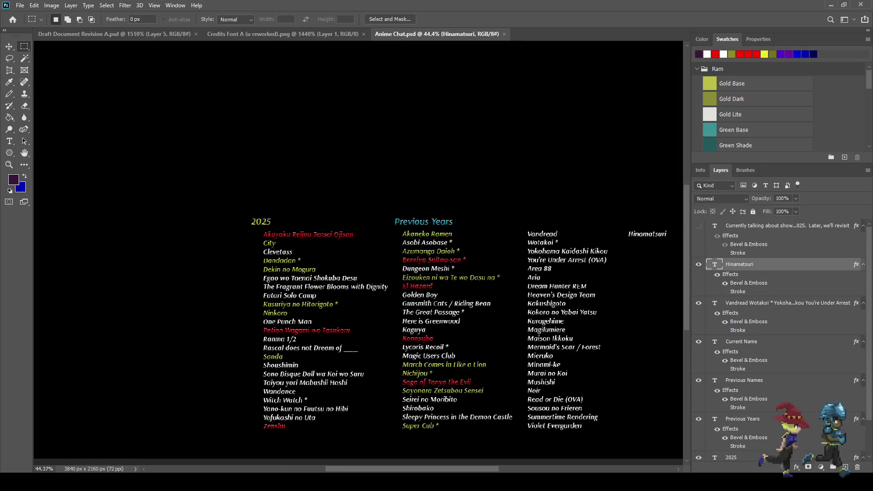
pyautogui.scroll(-2, 498, 85)
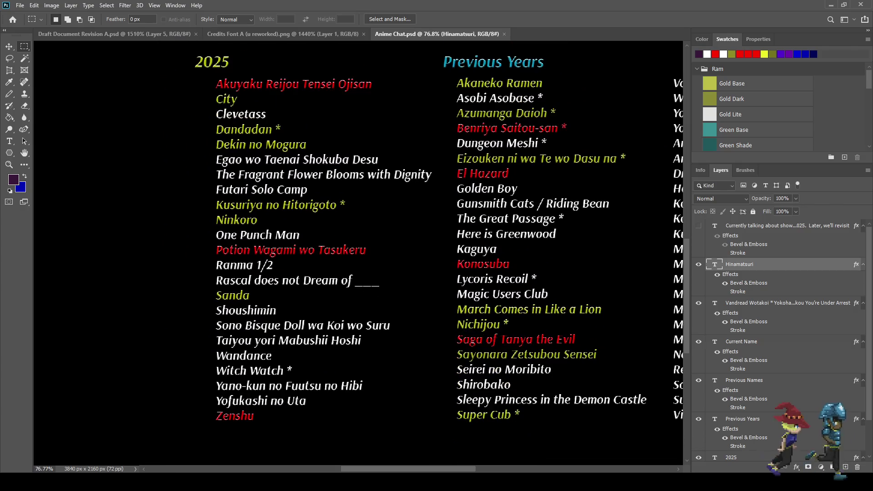
pyautogui.press('f')
pyautogui.press('f')
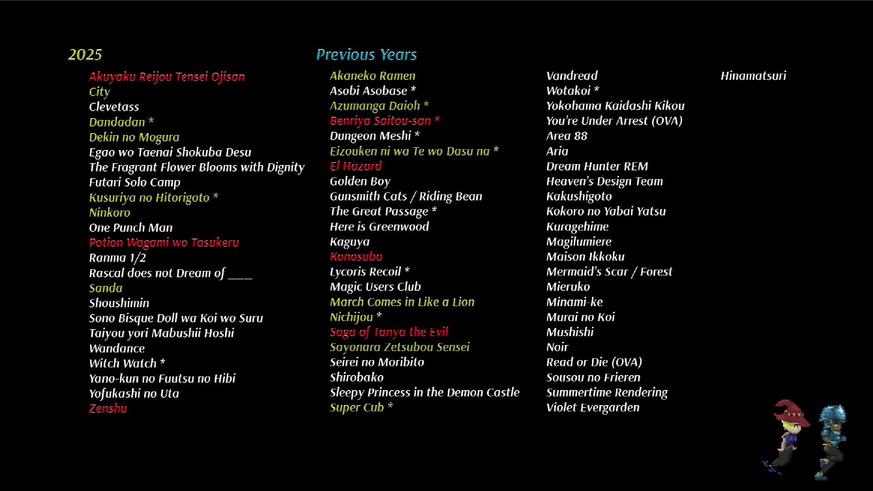
pyautogui.scroll(2, 352, 254)
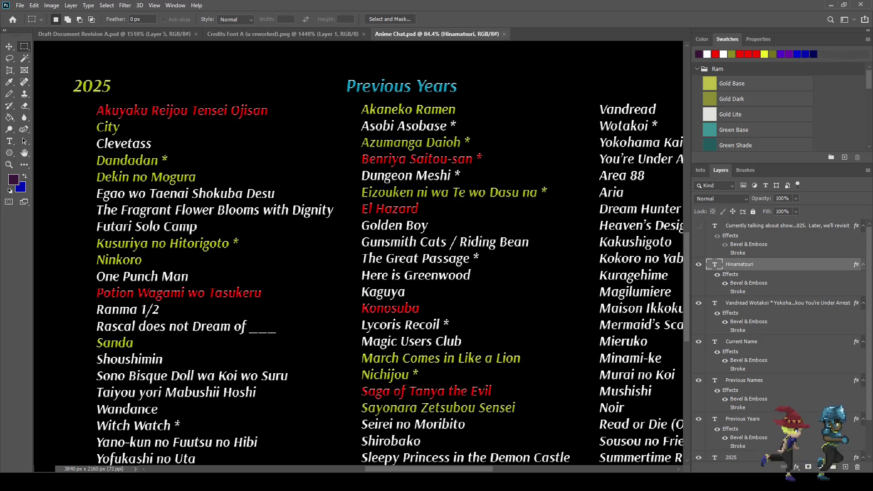
# Step: Close the Anime Chat document and return to the HUD draft
pyautogui.click(504, 34)
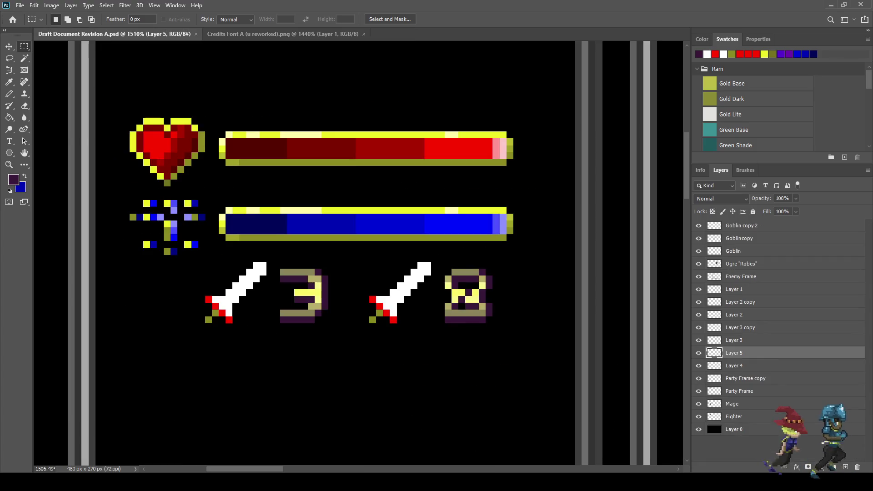
pyautogui.scroll(-8, 397, 251)
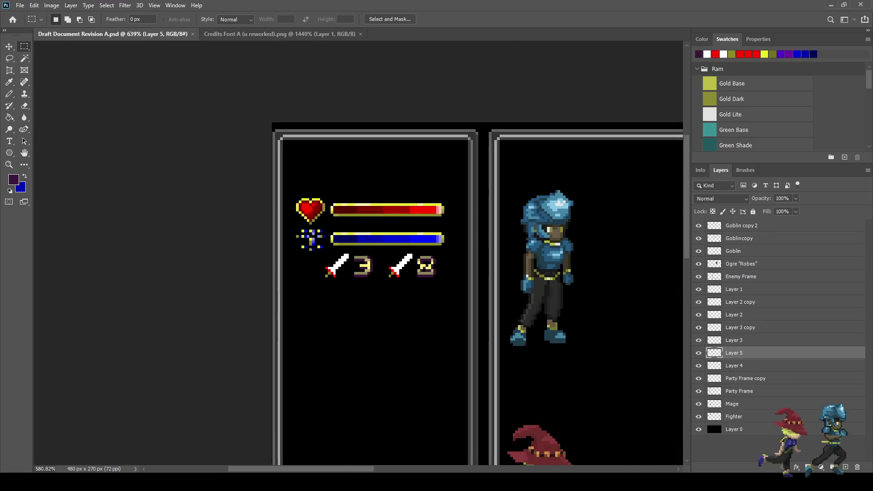
pyautogui.scroll(-2, 396, 250)
pyautogui.scroll(8, 105, 151)
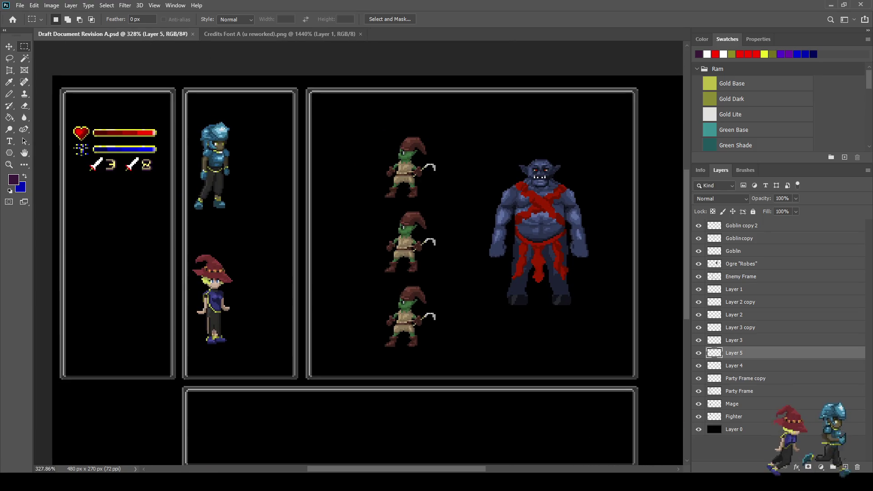
pyautogui.scroll(4, 160, 180)
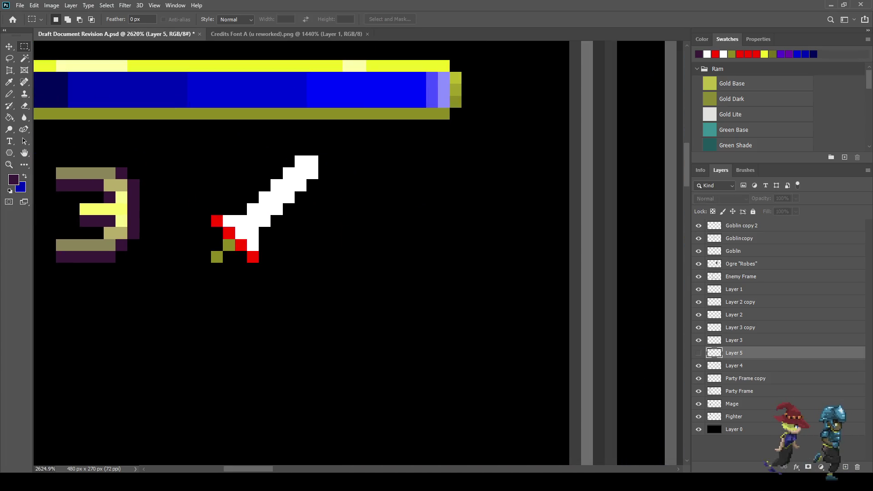
# Step: Identify the sword layers, move the second sword's layer below Layer 3, and select Layer 3 copy
pyautogui.click(698, 366)
pyautogui.hotkey('ctrl', 'z')
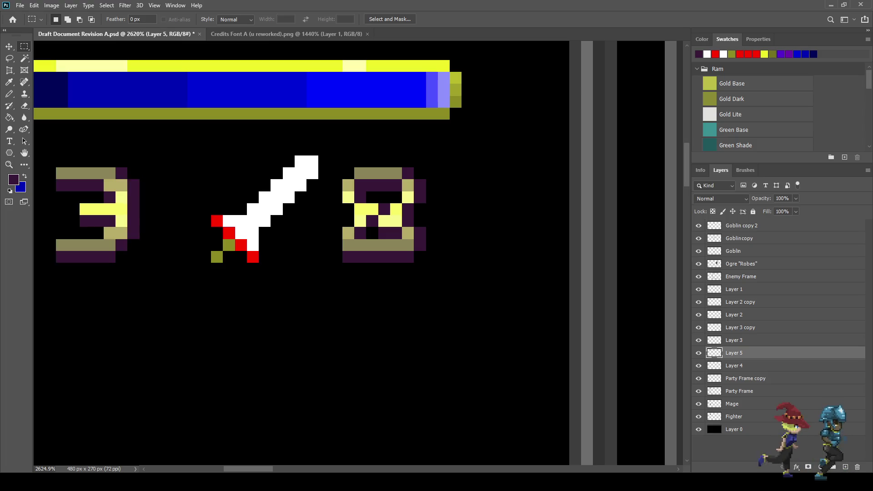
pyautogui.click(699, 327)
pyautogui.click(699, 327)
pyautogui.moveTo(740, 327)
pyautogui.mouseDown()
pyautogui.moveTo(740, 347)
pyautogui.moveTo(733, 335)
pyautogui.mouseUp()
pyautogui.click(734, 365)
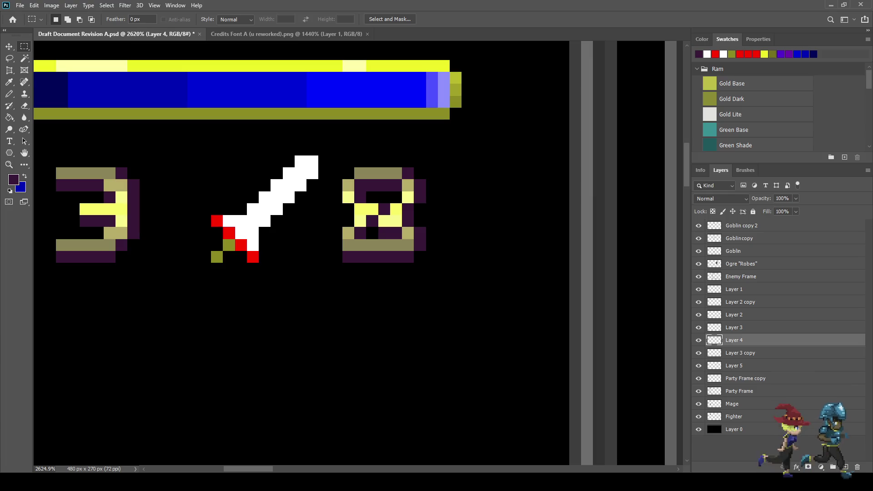
pyautogui.click(740, 352)
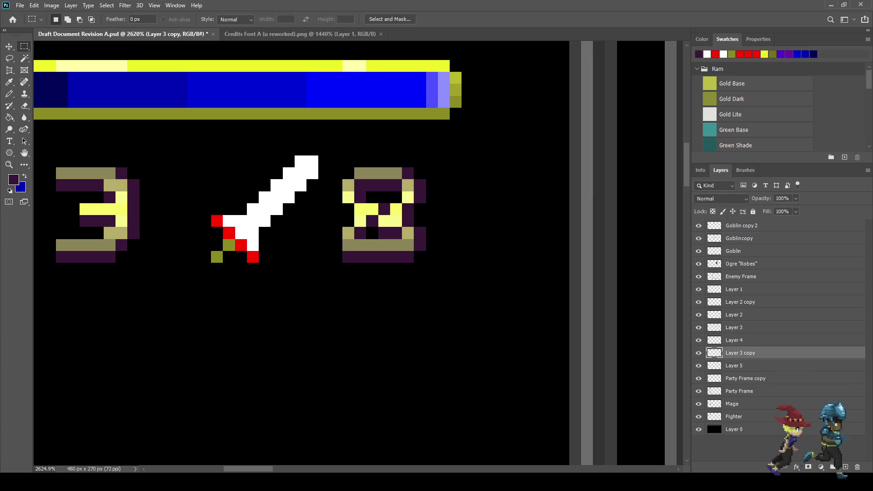
pyautogui.click(698, 353)
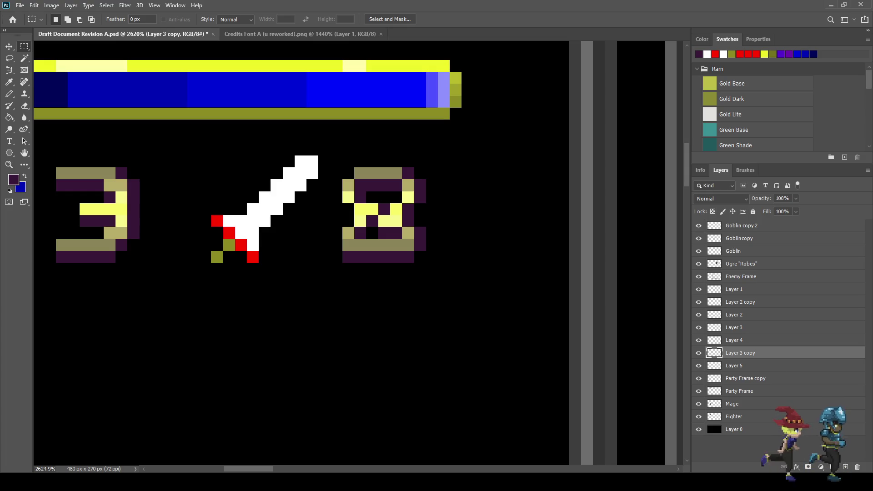
# Step: Save the draft and erase the duplicate sword between the 3 and 8
pyautogui.hotkey('ctrl', 's')
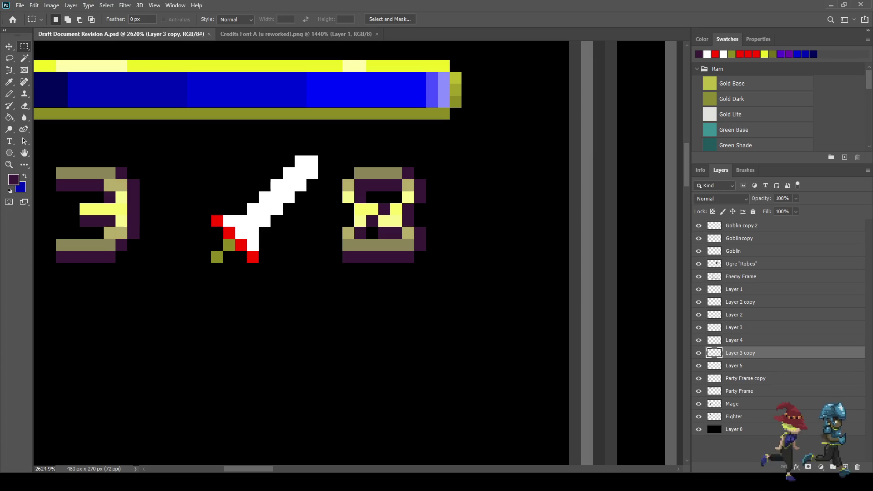
pyautogui.press('e')
pyautogui.moveTo(313, 161)
pyautogui.mouseDown()
pyautogui.moveTo(289, 173)
pyautogui.moveTo(252, 245)
pyautogui.moveTo(241, 244)
pyautogui.moveTo(234, 220)
pyautogui.moveTo(216, 257)
pyautogui.mouseUp()
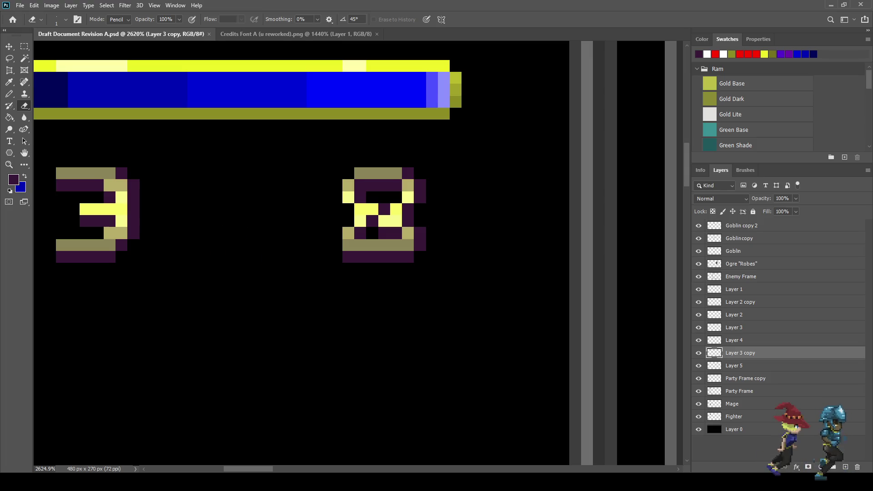
# Step: Sample white from the canvas as the Pencil colour
pyautogui.scroll(-2, 342, 213)
pyautogui.hscroll(-3, 342, 212)
pyautogui.press('i')
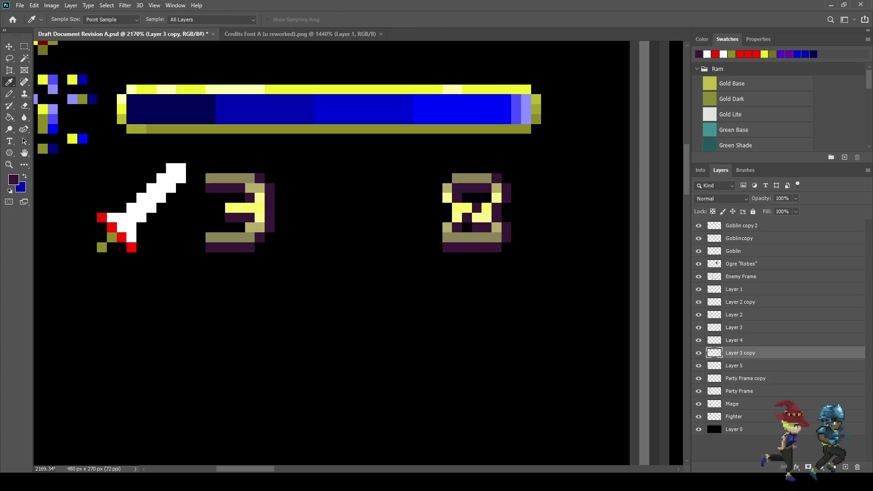
pyautogui.click(176, 173)
pyautogui.press('b')
# Step: Draw the white shirt outline in the gap and fill its interior white
pyautogui.scroll(1, 348, 225)
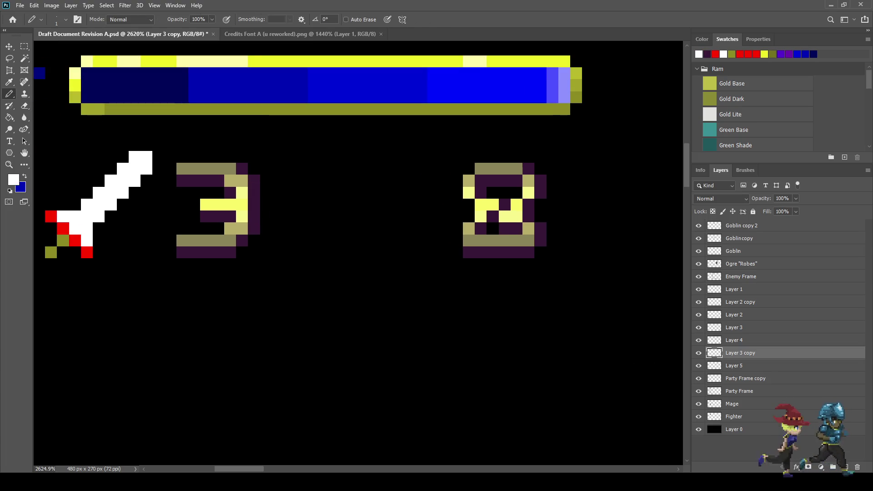
pyautogui.moveTo(373, 169); pyautogui.dragTo(420, 168)
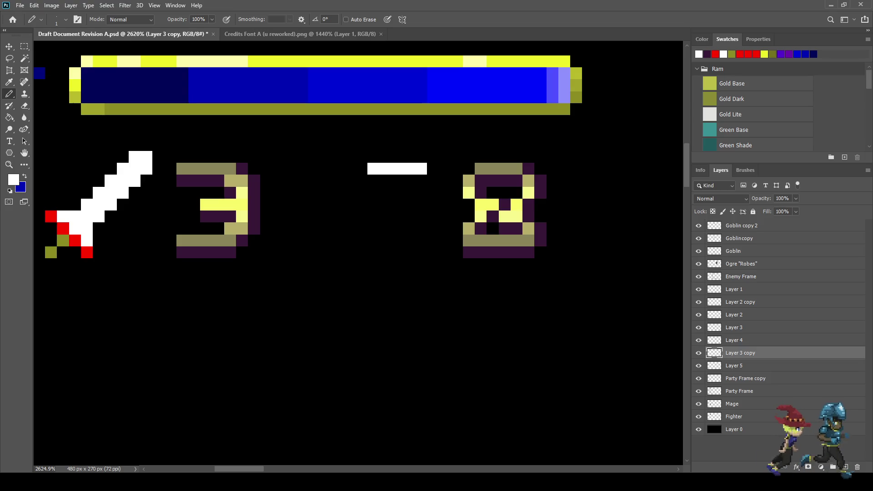
pyautogui.click(362, 168)
pyautogui.moveTo(350, 180)
pyautogui.mouseDown()
pyautogui.moveTo(361, 229)
pyautogui.moveTo(408, 240)
pyautogui.moveTo(420, 216)
pyautogui.mouseUp()
pyautogui.moveTo(433, 180)
pyautogui.mouseDown()
pyautogui.moveTo(432, 205)
pyautogui.moveTo(445, 180)
pyautogui.mouseUp()
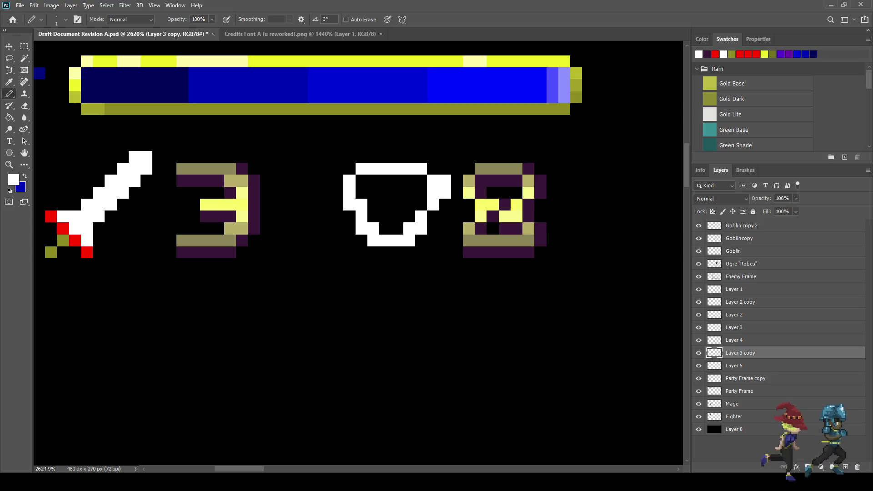
pyautogui.click(433, 168)
pyautogui.moveTo(361, 181)
pyautogui.mouseDown()
pyautogui.moveTo(373, 181)
pyautogui.moveTo(385, 216)
pyautogui.moveTo(420, 200)
pyautogui.moveTo(420, 180)
pyautogui.moveTo(373, 216)
pyautogui.moveTo(385, 228)
pyautogui.mouseUp()
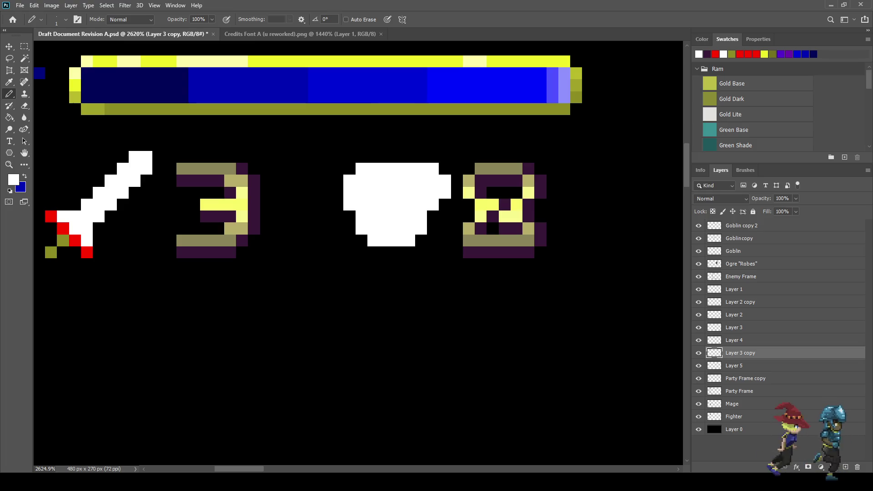
# Step: Erase stray white pixels along the shape's right edge and top-right corner
pyautogui.press('e')
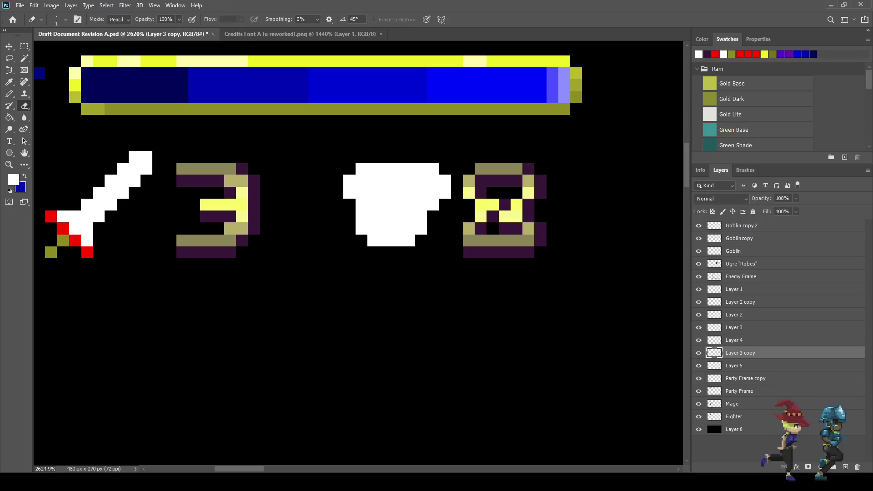
pyautogui.moveTo(444, 180); pyautogui.dragTo(444, 192)
pyautogui.click(433, 168)
pyautogui.click(432, 204)
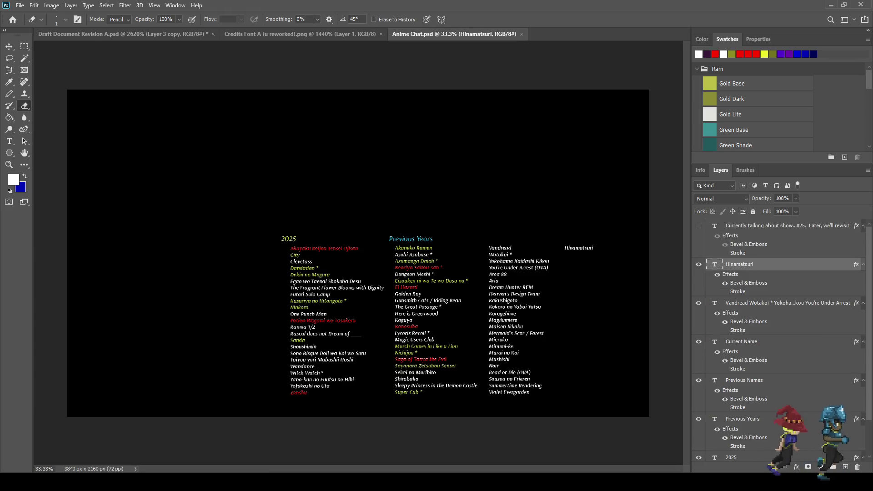
pyautogui.scroll(5, 317, 339)
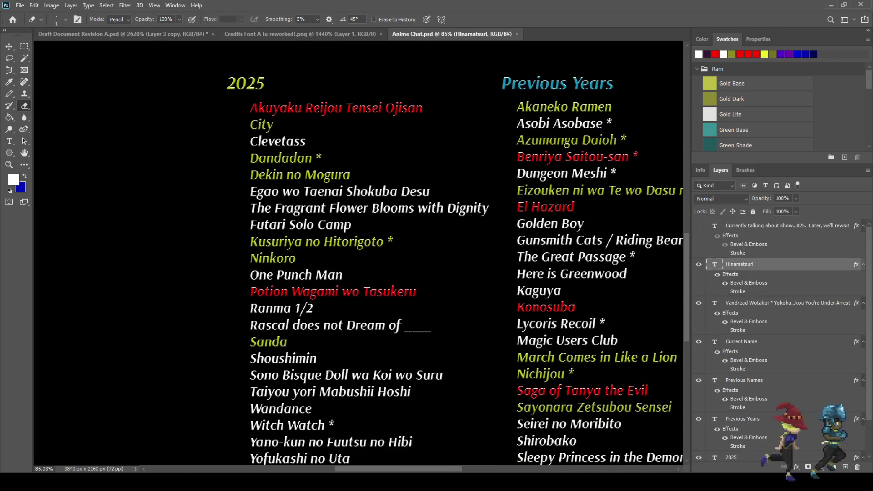
pyautogui.scroll(-2, 359, 255)
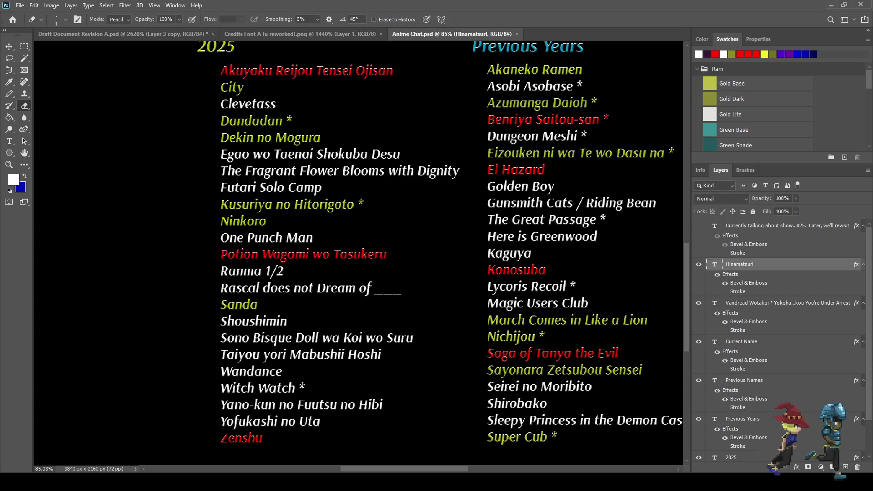
pyautogui.hscroll(5, 358, 257)
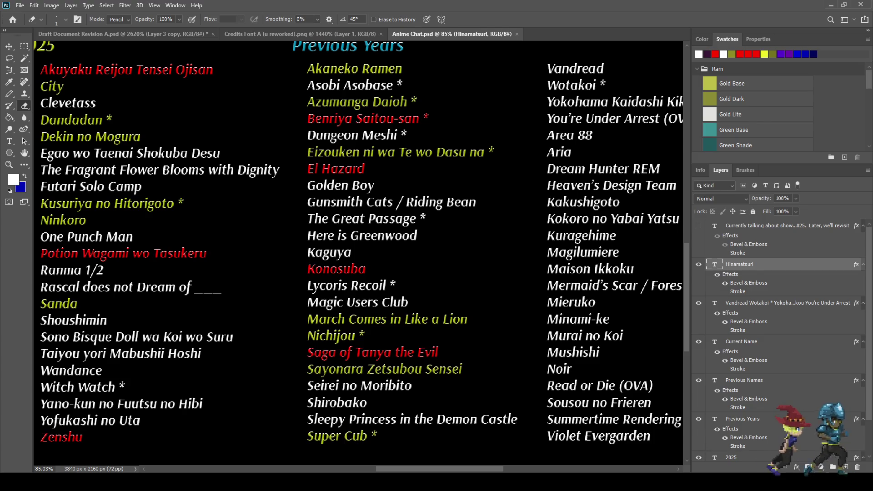
pyautogui.hscroll(5, 358, 256)
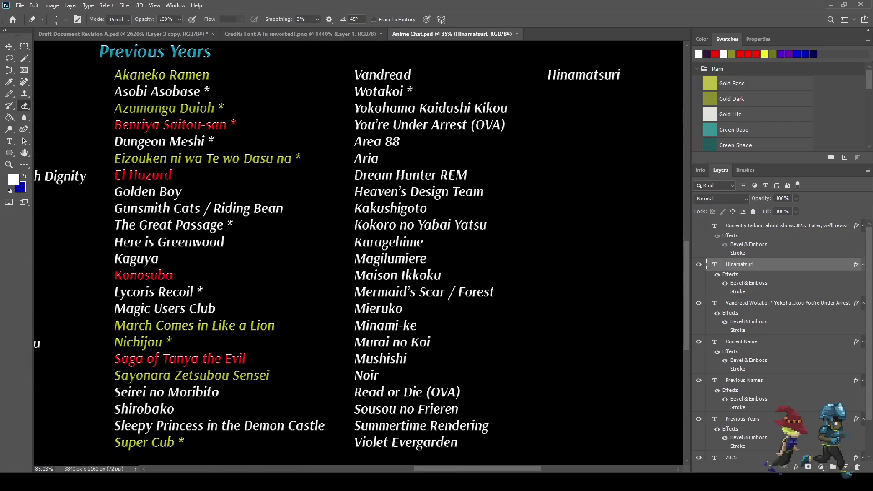
pyautogui.scroll(-1, 358, 254)
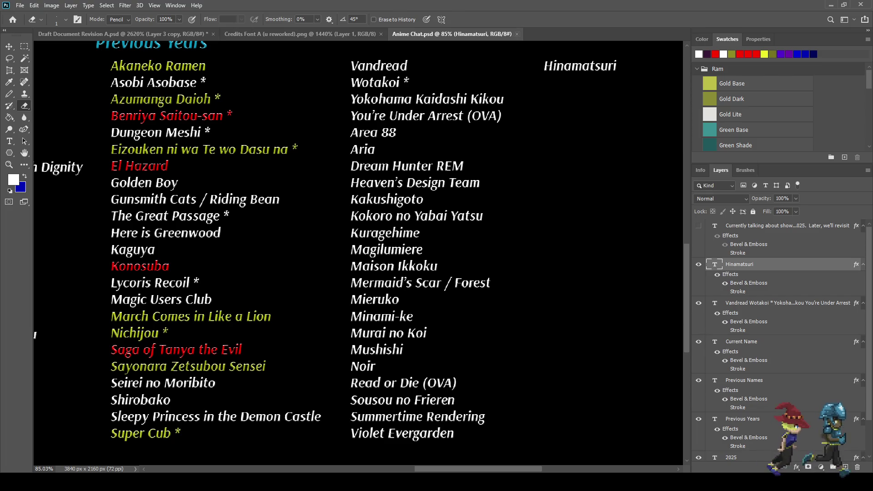
pyautogui.hotkey('ctrl', 'w')
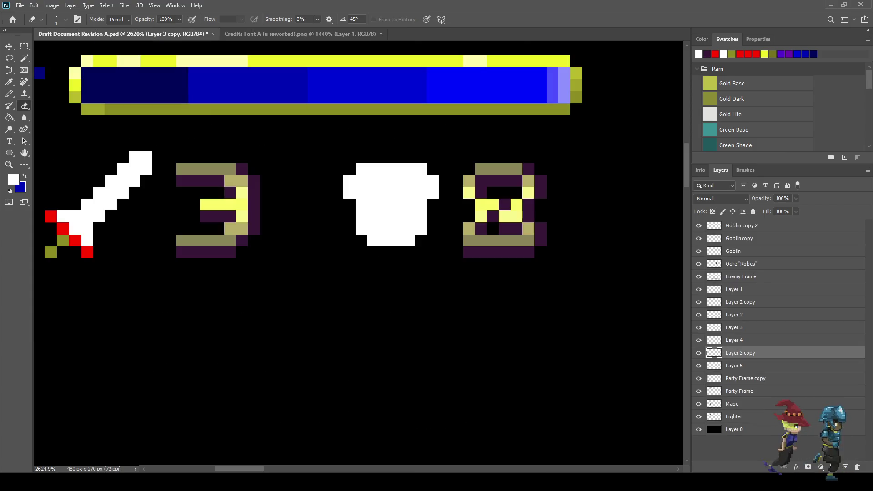
# Step: Sample blues from the mana bar and paint bright blue along the shirt's top and left edges
pyautogui.press('i')
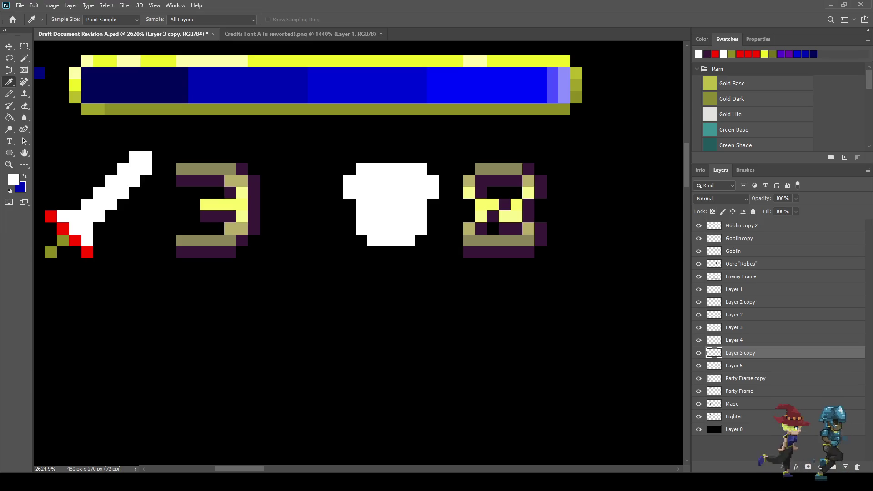
pyautogui.click(39, 73)
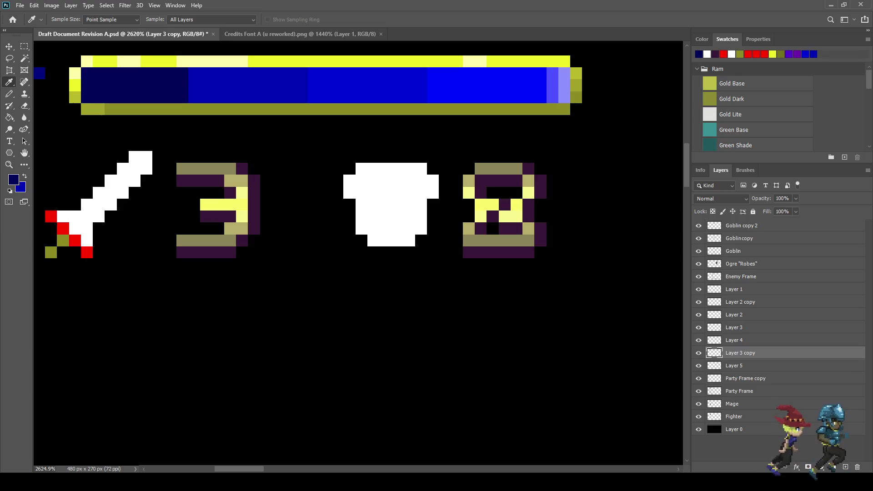
pyautogui.click(364, 87)
pyautogui.press('b')
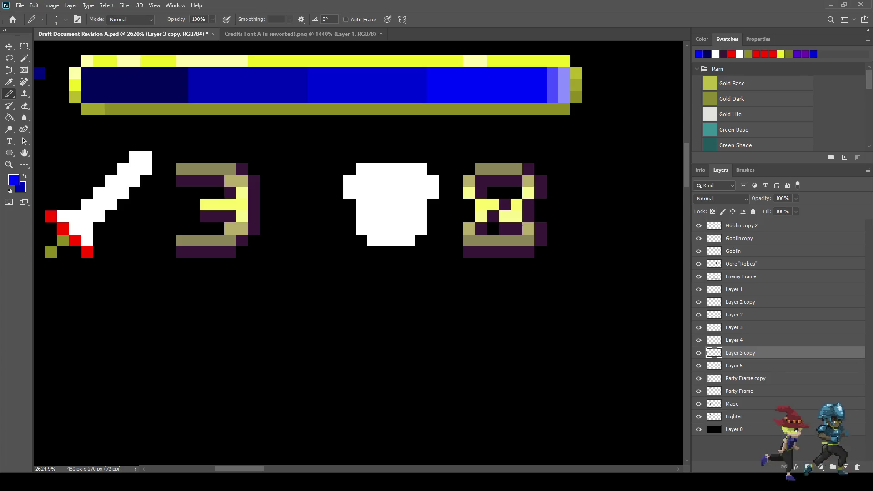
pyautogui.click(362, 168)
pyautogui.moveTo(349, 181)
pyautogui.mouseDown()
pyautogui.moveTo(349, 193)
pyautogui.moveTo(421, 168)
pyautogui.mouseUp()
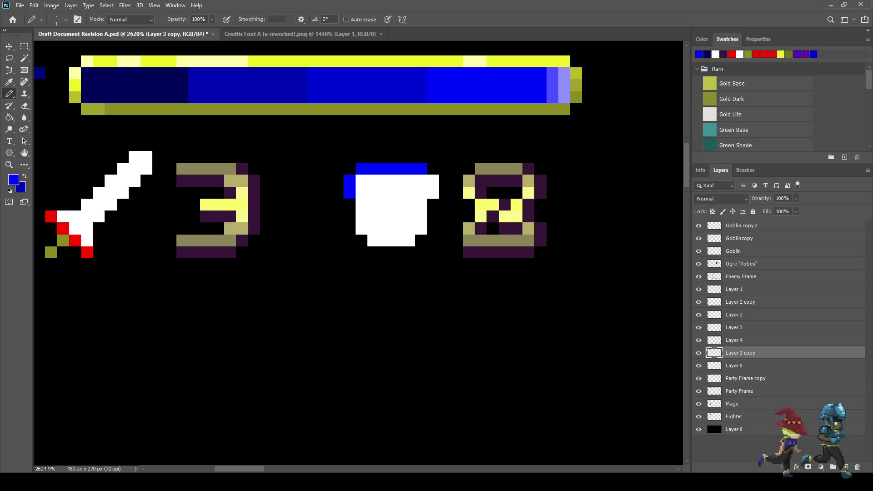
pyautogui.moveTo(361, 204)
pyautogui.mouseDown()
pyautogui.moveTo(361, 229)
pyautogui.moveTo(409, 240)
pyautogui.mouseUp()
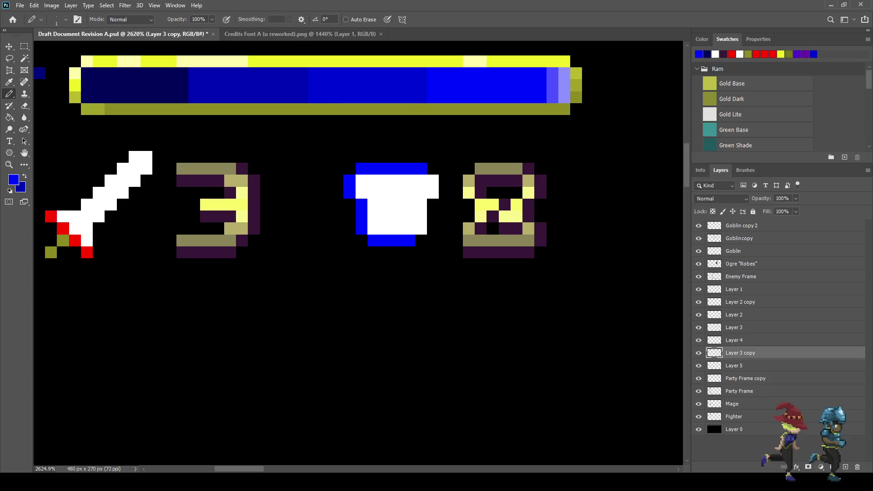
pyautogui.hotkey('ctrl', 'z')
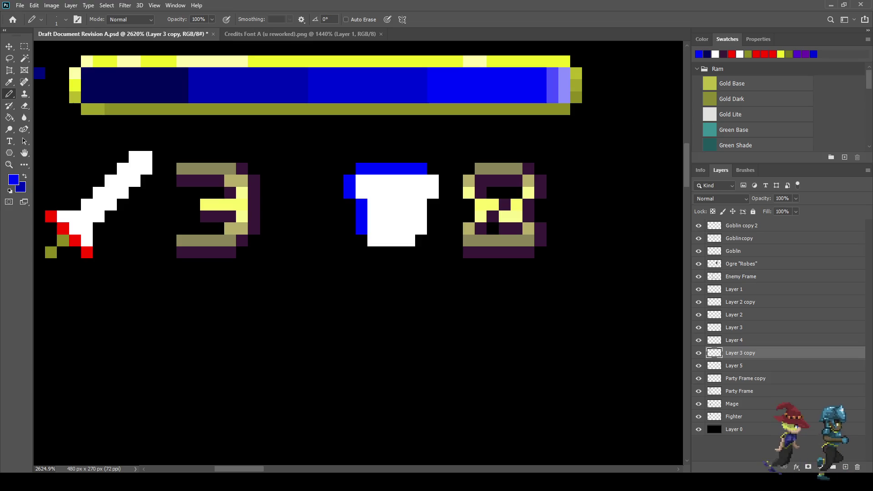
# Step: Paint the shirt's bottom row and right edge dark navy
pyautogui.keyDown('alt'); pyautogui.click(132, 87); pyautogui.keyUp('alt')
pyautogui.moveTo(372, 241)
pyautogui.mouseDown()
pyautogui.moveTo(409, 240)
pyautogui.moveTo(420, 228)
pyautogui.mouseUp()
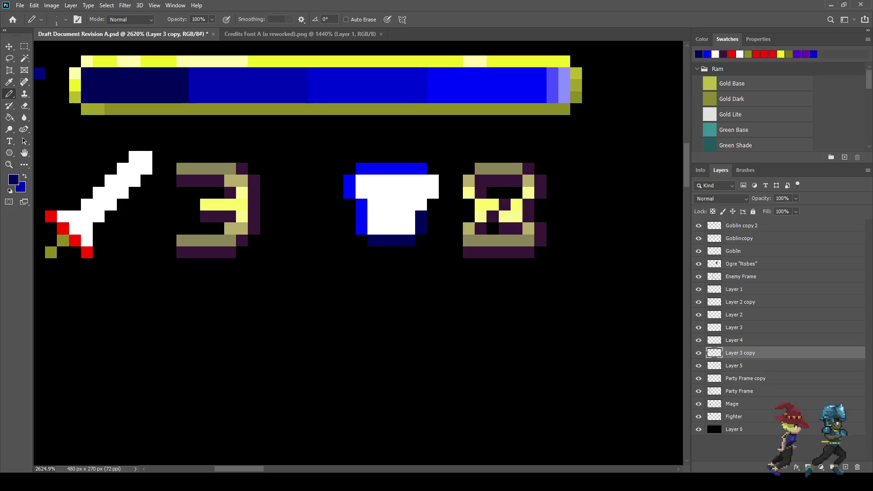
pyautogui.click(420, 205)
pyautogui.moveTo(433, 193); pyautogui.dragTo(433, 180)
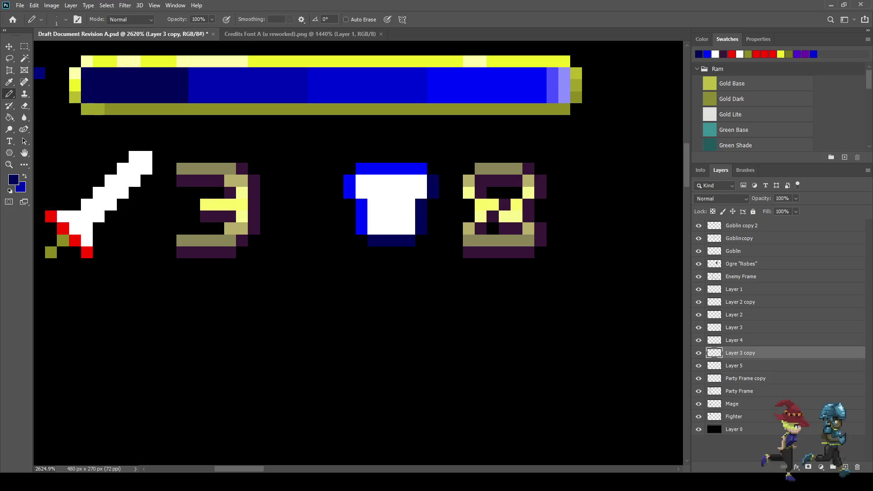
pyautogui.scroll(-5, 357, 252)
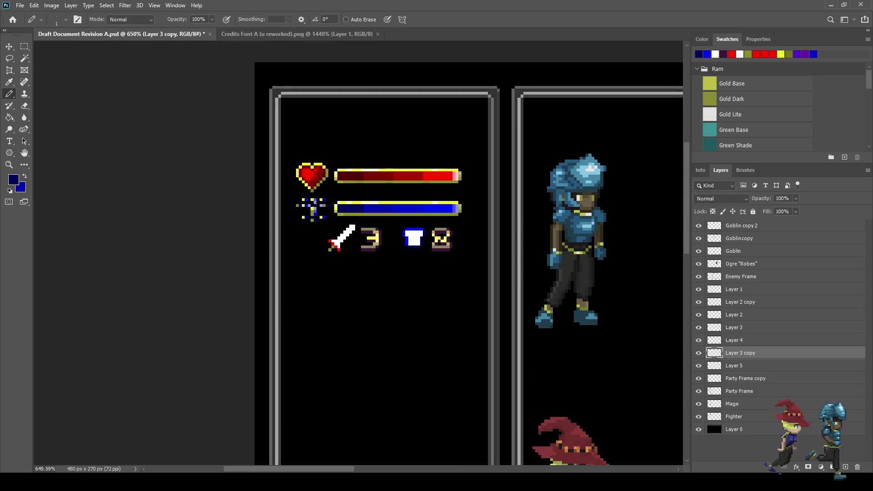
# Step: Undo the earlier blue and navy shading on the shirt
pyautogui.scroll(5, 418, 251)
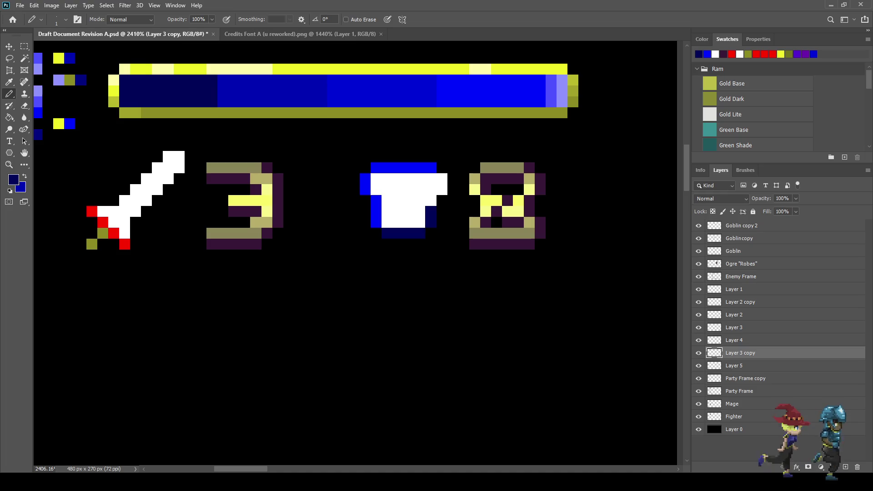
pyautogui.hotkey('ctrl', 'z')
pyautogui.hotkey('ctrl', 'z')
pyautogui.hotkey('ctrl', 'z')
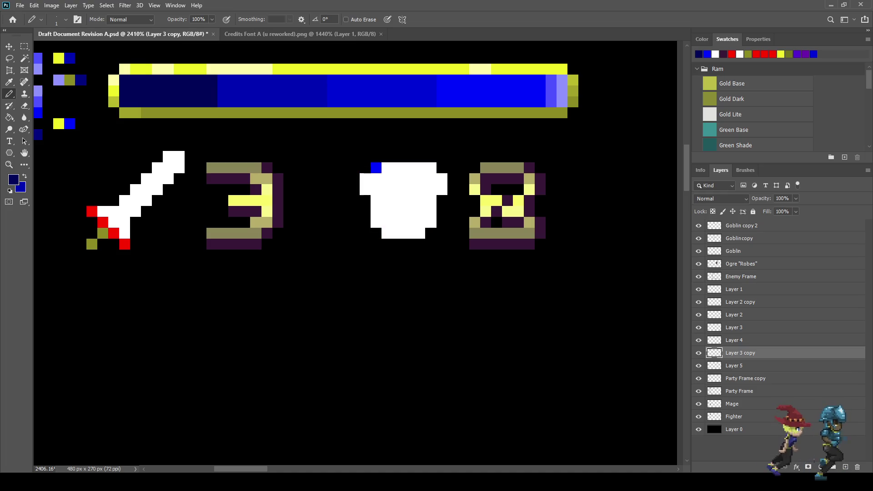
pyautogui.scroll(-4, 400, 228)
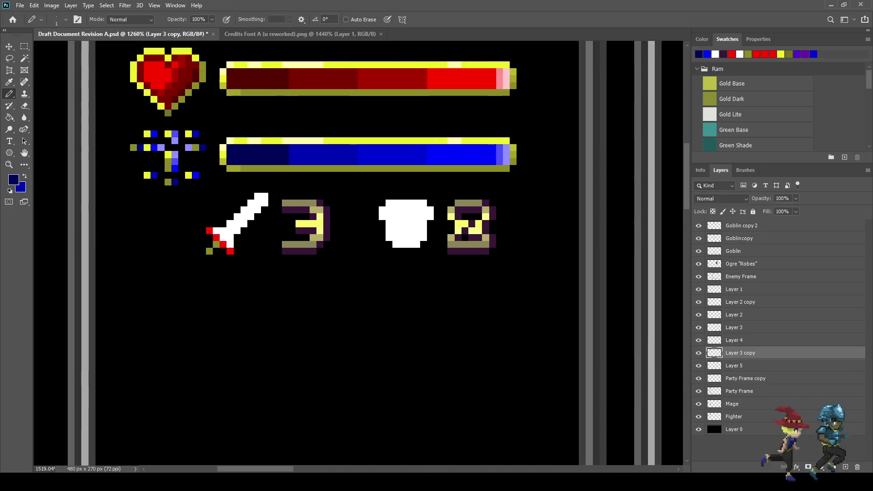
pyautogui.scroll(4, 400, 227)
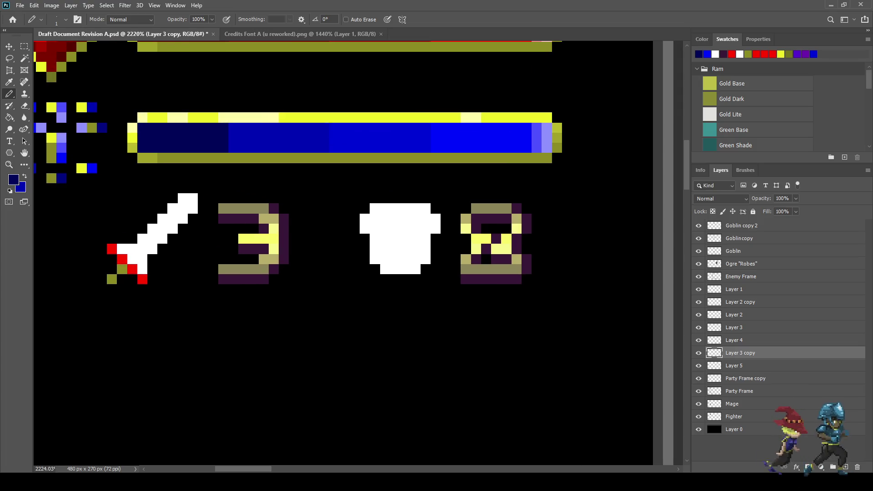
# Step: Paint bright blue pixels down the shield's right edge, along its bottom and up its left side
pyautogui.press('i')
pyautogui.click(698, 54)
pyautogui.press('b')
pyautogui.click(435, 218)
pyautogui.click(435, 228)
pyautogui.moveTo(425, 239); pyautogui.dragTo(415, 269)
pyautogui.click(395, 279)
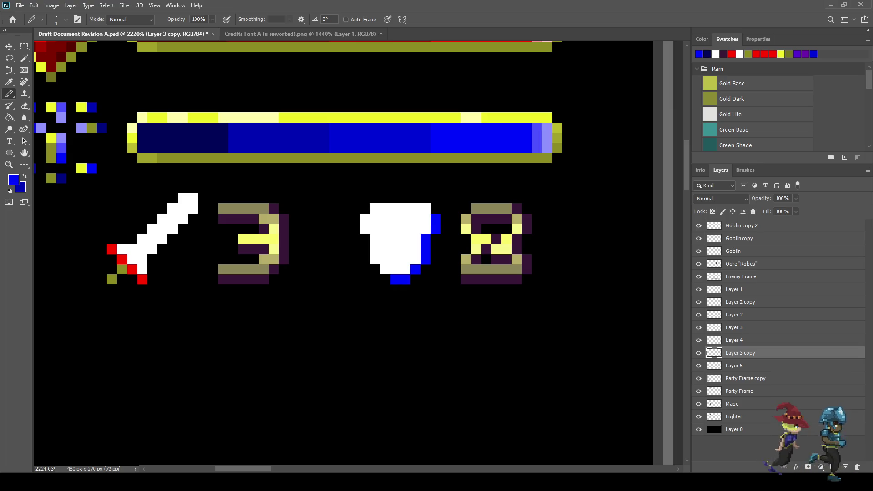
pyautogui.click(385, 268)
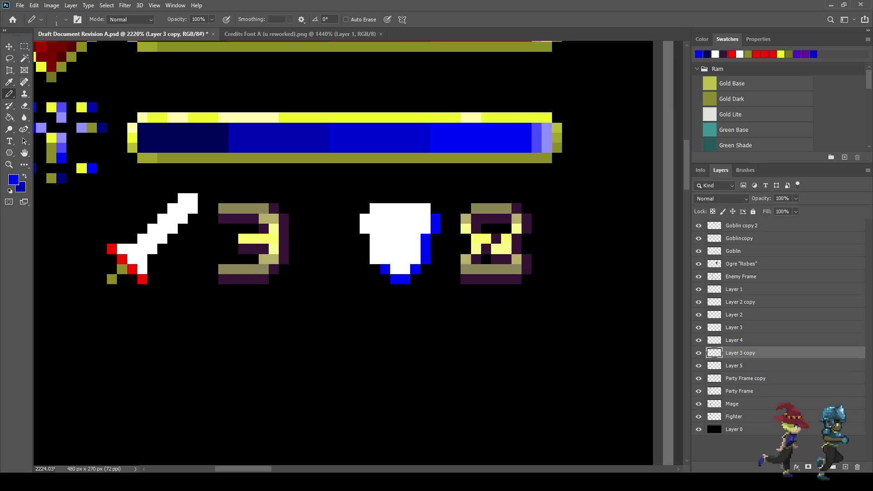
pyautogui.moveTo(375, 248); pyautogui.dragTo(375, 259)
pyautogui.click(375, 238)
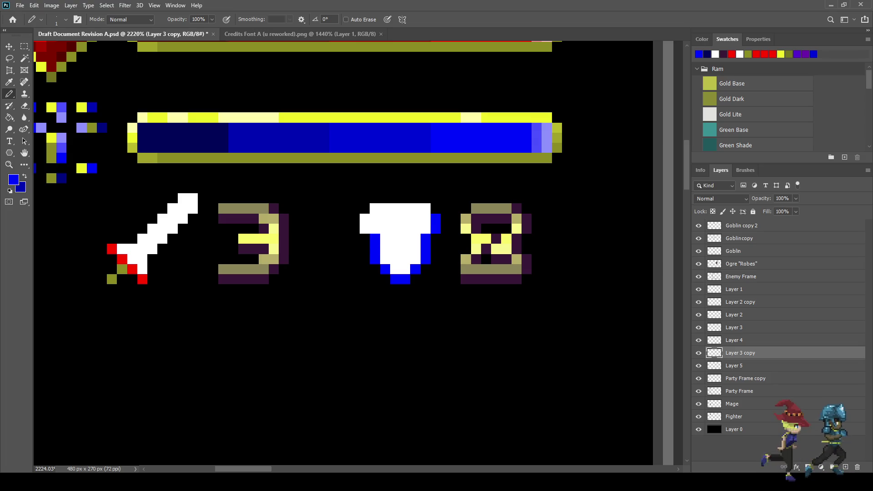
# Step: Sample lavender and paint highlights across the shield top plus a few pixels inside
pyautogui.press('i')
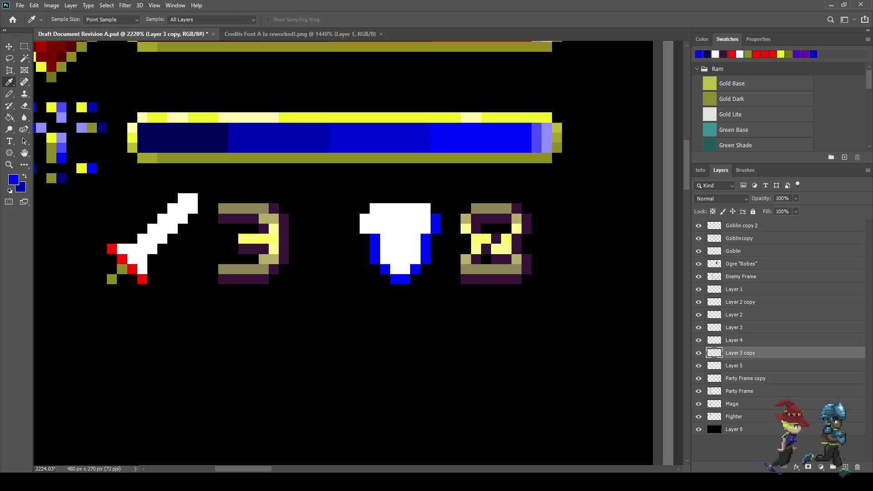
pyautogui.click(62, 117)
pyautogui.click(844, 157)
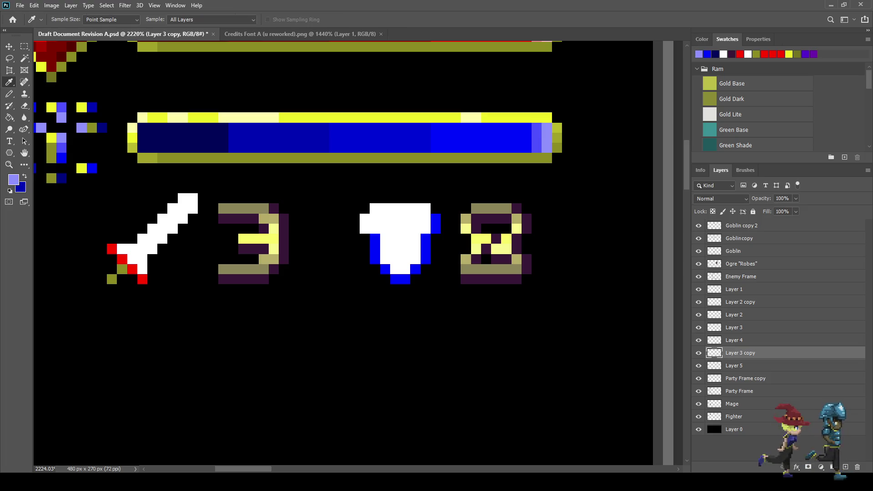
pyautogui.press('b')
pyautogui.moveTo(405, 209)
pyautogui.mouseDown()
pyautogui.moveTo(375, 209)
pyautogui.moveTo(365, 229)
pyautogui.mouseUp()
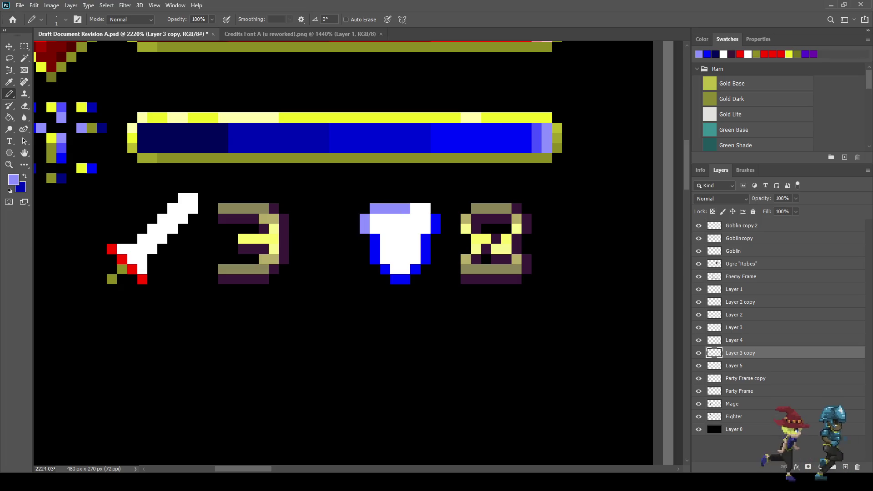
pyautogui.click(425, 208)
pyautogui.click(416, 209)
pyautogui.scroll(-3, 369, 217)
pyautogui.scroll(5, 369, 216)
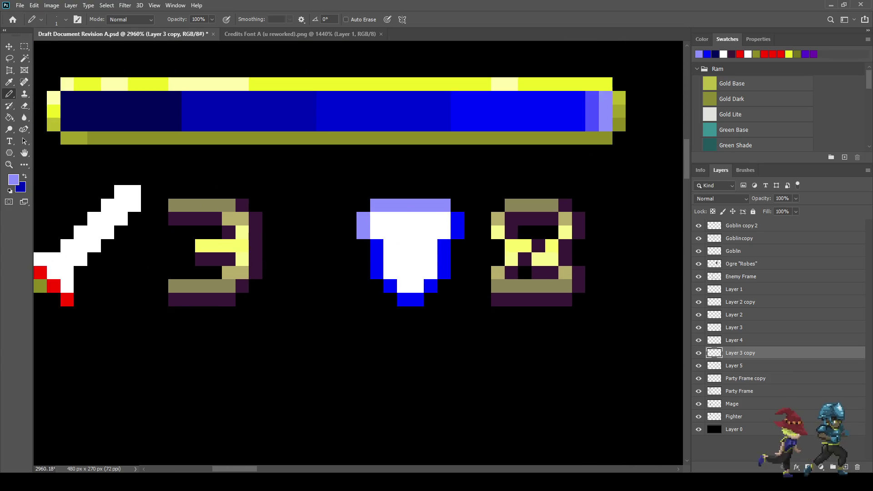
pyautogui.moveTo(376, 232); pyautogui.dragTo(390, 232)
pyautogui.click(390, 259)
pyautogui.click(417, 259)
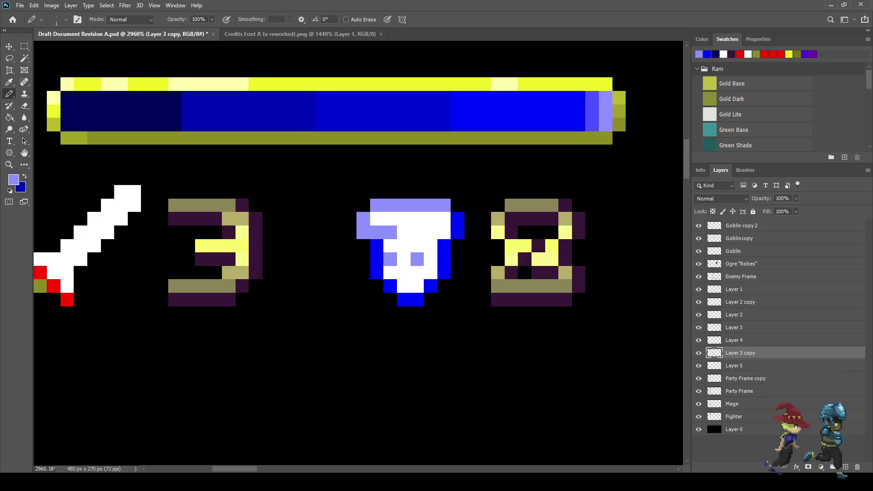
# Step: Sample the blue edge colour and add blue pixels inside the shield
pyautogui.press('i')
pyautogui.click(377, 260)
pyautogui.press('b')
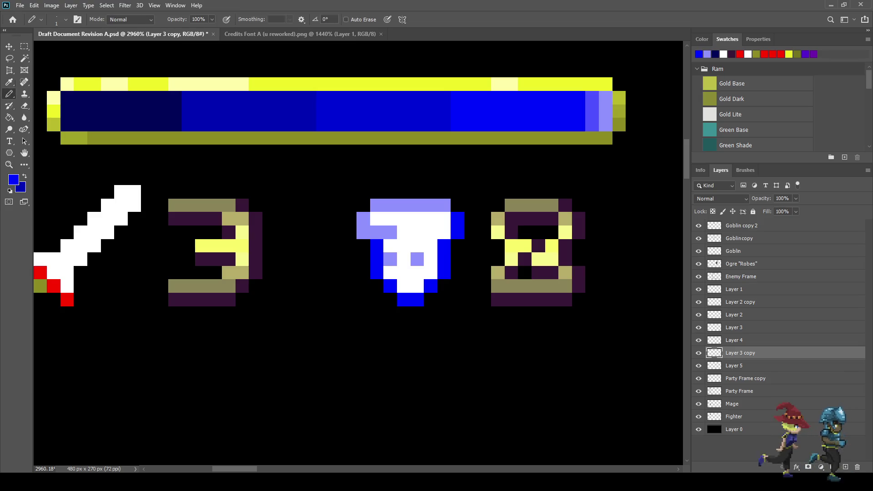
pyautogui.click(390, 273)
pyautogui.click(404, 272)
pyautogui.click(390, 245)
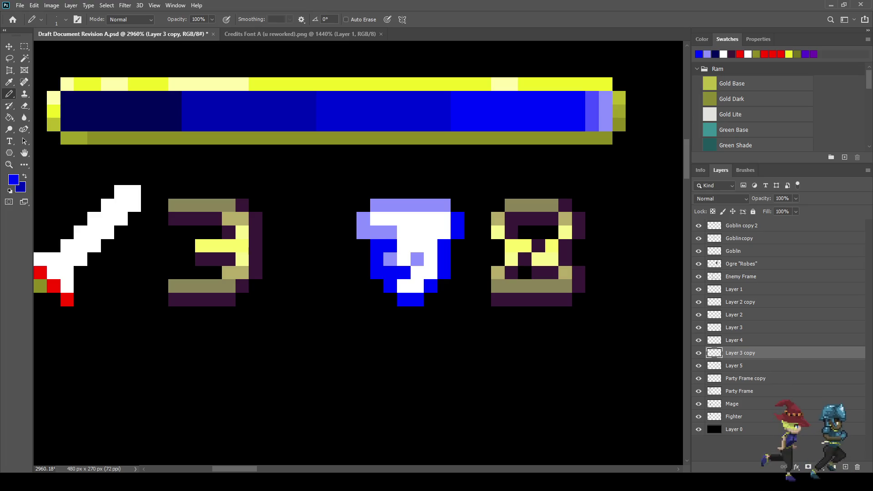
pyautogui.click(376, 219)
pyautogui.scroll(-12, 409, 255)
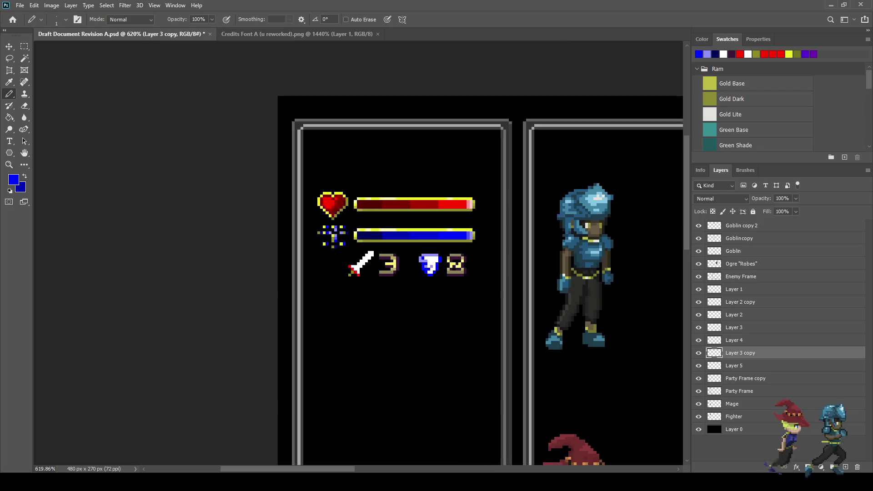
# Step: Undo the blue pixels added inside the shield
pyautogui.scroll(5, 419, 274)
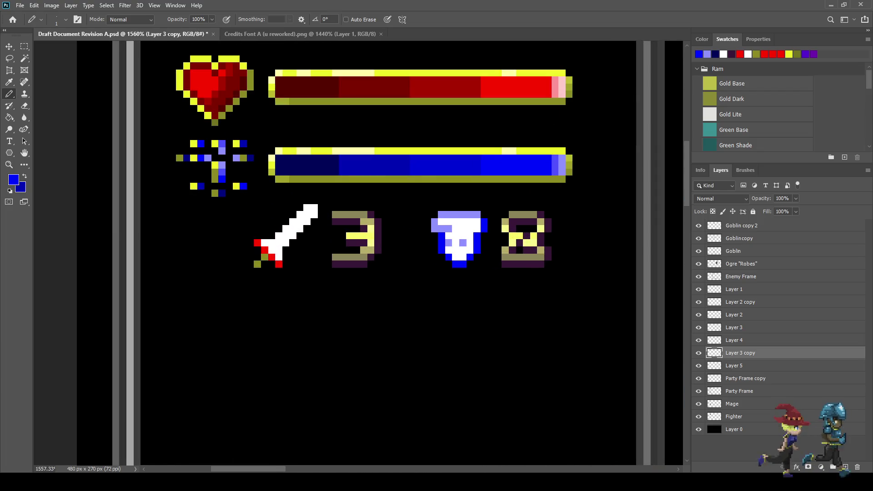
pyautogui.hotkey('ctrl', 'z')
pyautogui.scroll(-5, 391, 159)
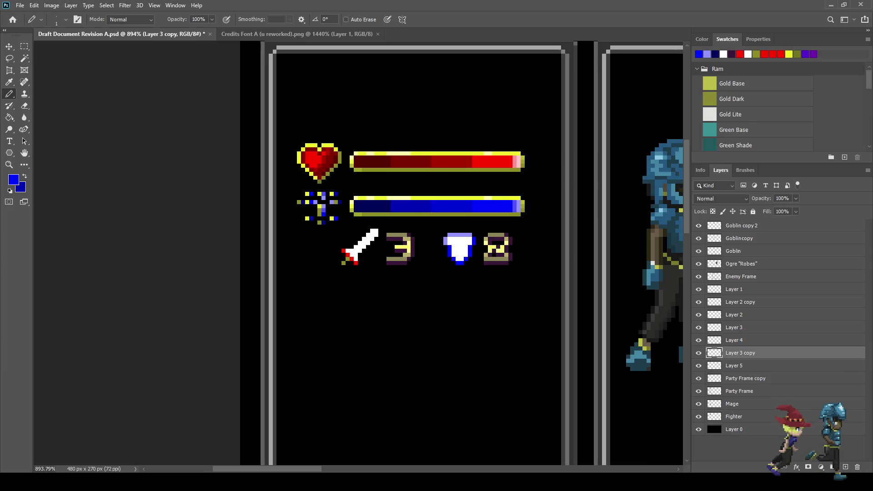
pyautogui.scroll(5, 391, 159)
pyautogui.scroll(2, 451, 237)
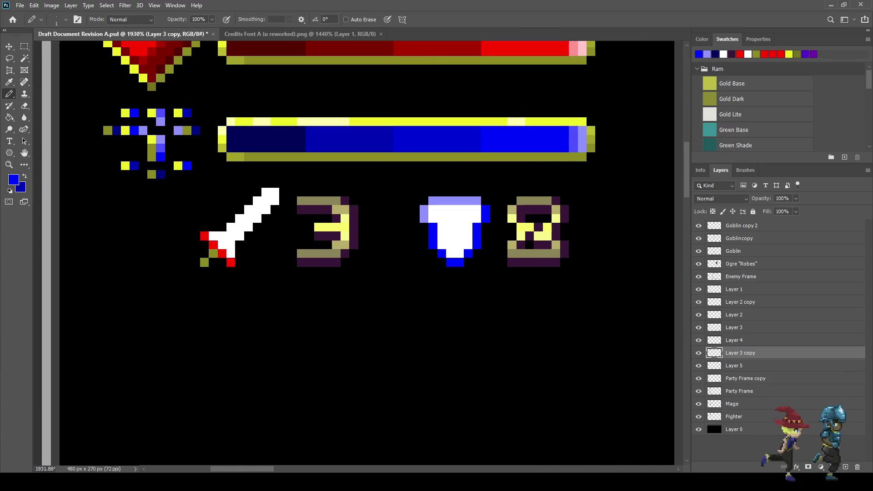
pyautogui.scroll(-1, 451, 220)
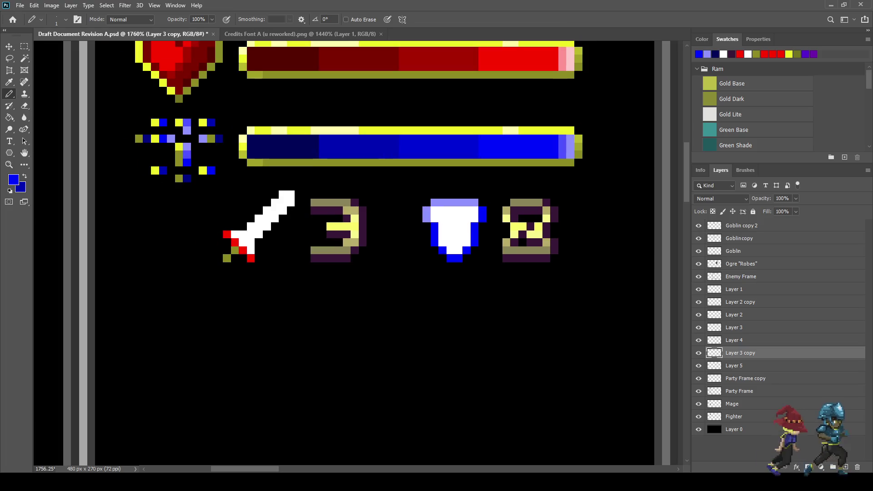
# Step: Test-fill the shield and sword interiors with pale yellow sampled from the number icons
pyautogui.press('i')
pyautogui.click(334, 226)
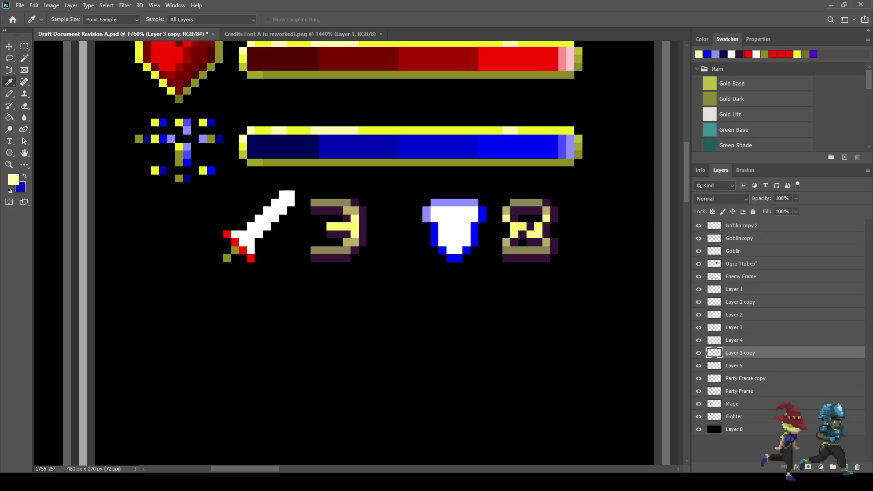
pyautogui.press('g')
pyautogui.click(454, 228)
pyautogui.scroll(-5, 454, 227)
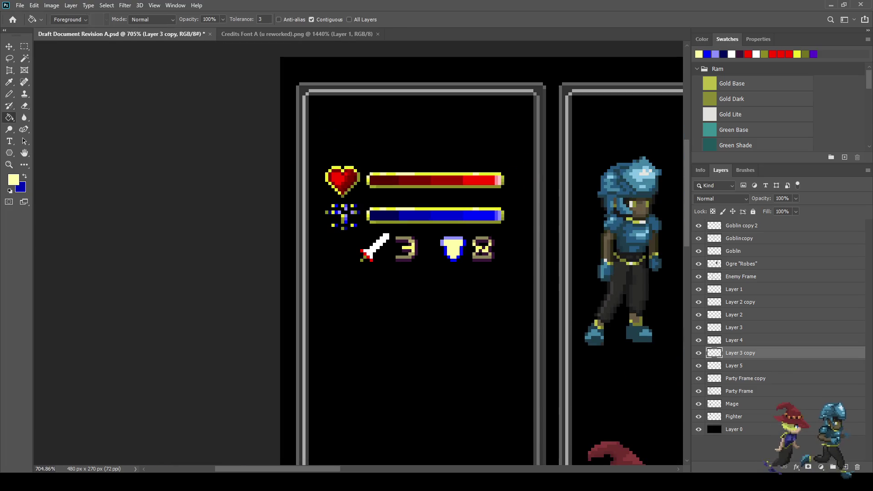
pyautogui.scroll(5, 455, 242)
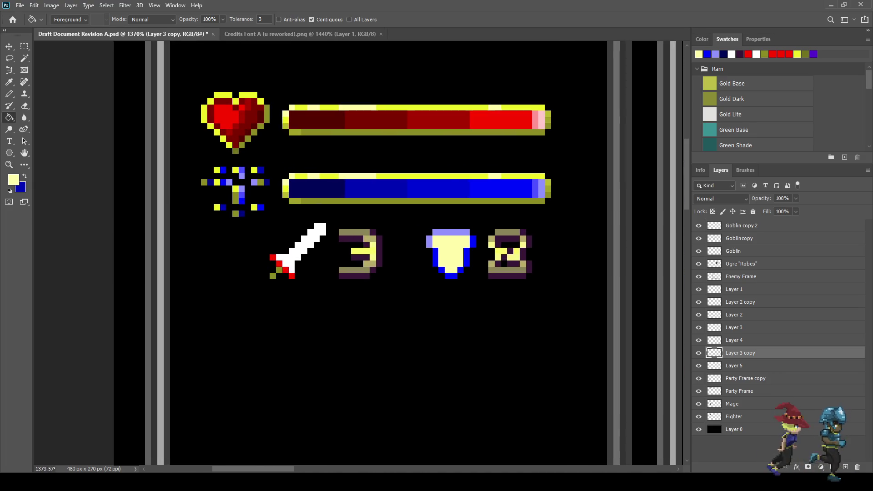
pyautogui.hotkey('alt', ']')
pyautogui.hotkey('alt', ']')
pyautogui.click(304, 241)
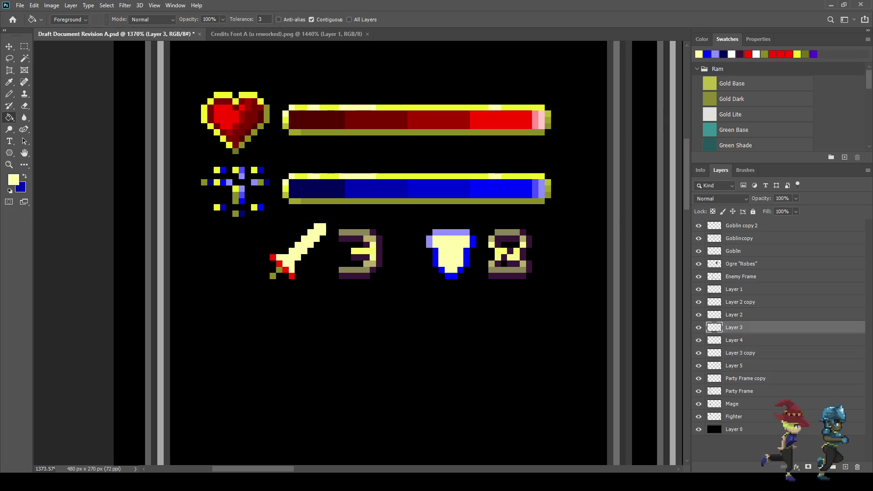
pyautogui.scroll(-4, 272, 363)
pyautogui.scroll(3, 273, 364)
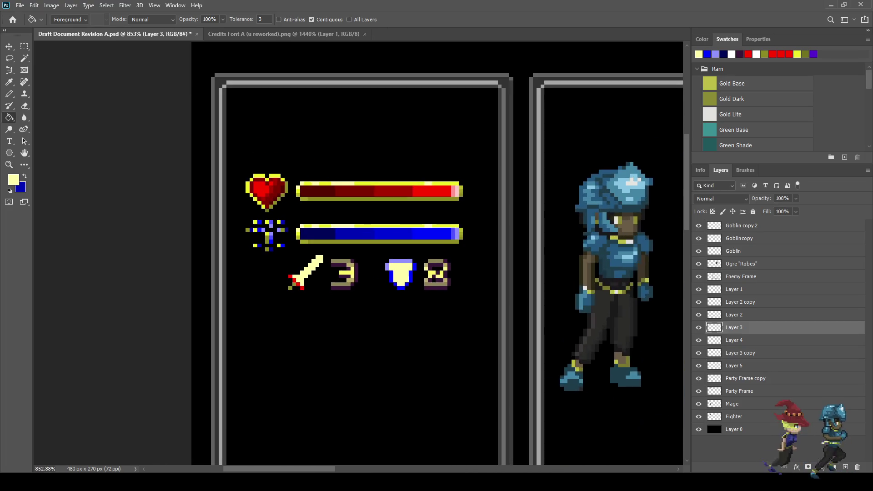
pyautogui.scroll(1, 365, 211)
# Step: Undo the sword's fill, try a bright yellow shield fill on Layer 3 copy, then undo it
pyautogui.press('alt')
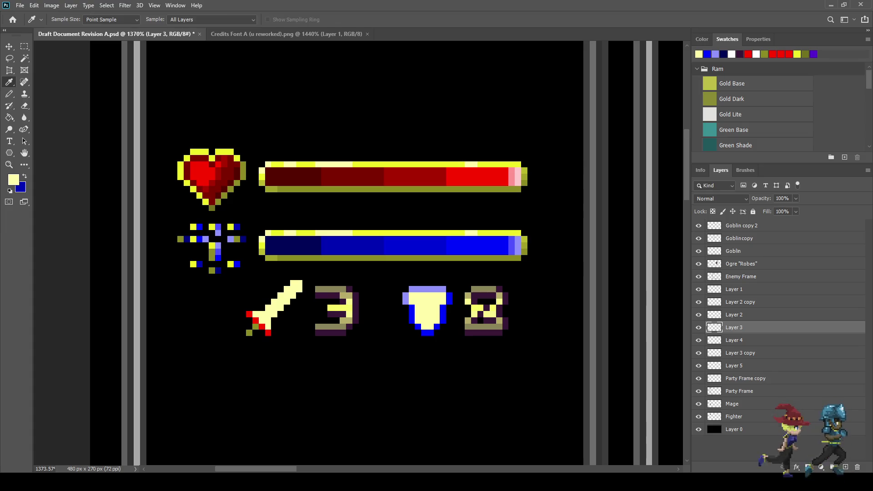
pyautogui.keyDown('alt'); pyautogui.click(365, 233); pyautogui.keyUp('alt')
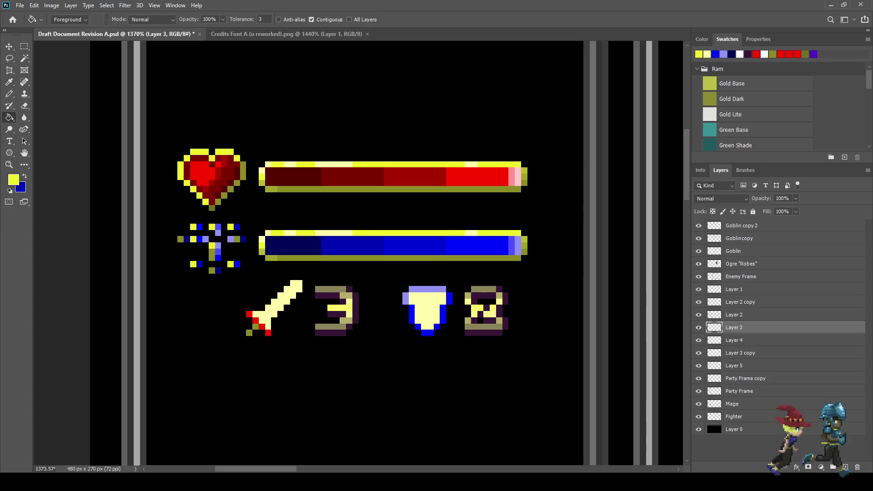
pyautogui.scroll(-5, 386, 295)
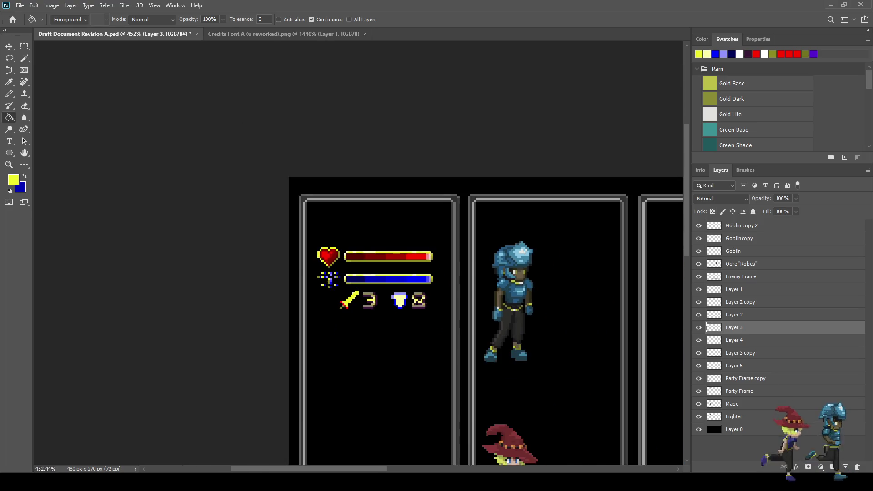
pyautogui.scroll(3, 379, 311)
pyautogui.hotkey('ctrl', 'z')
pyautogui.hotkey('ctrl', 'z')
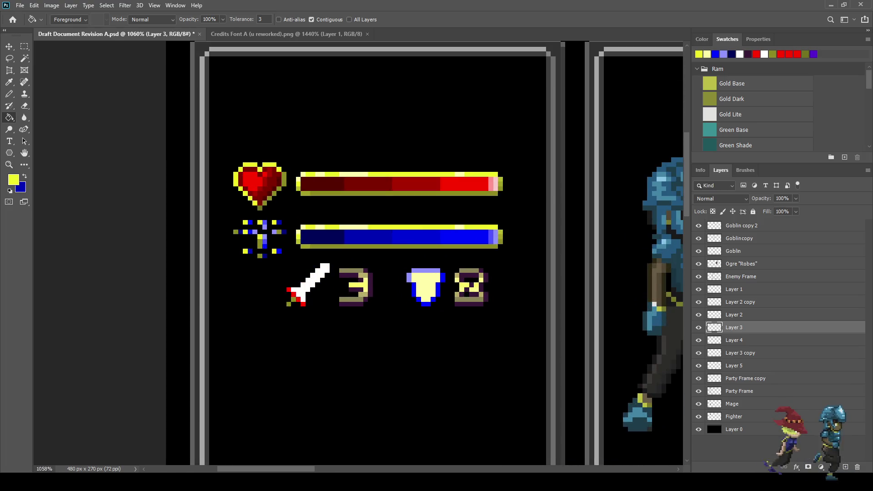
pyautogui.click(740, 352)
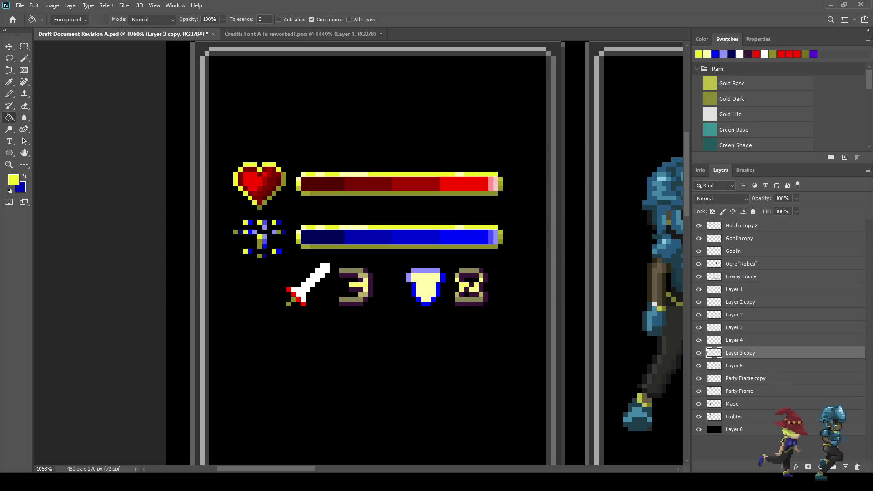
pyautogui.click(425, 288)
pyautogui.scroll(-4, 426, 287)
pyautogui.scroll(4, 425, 287)
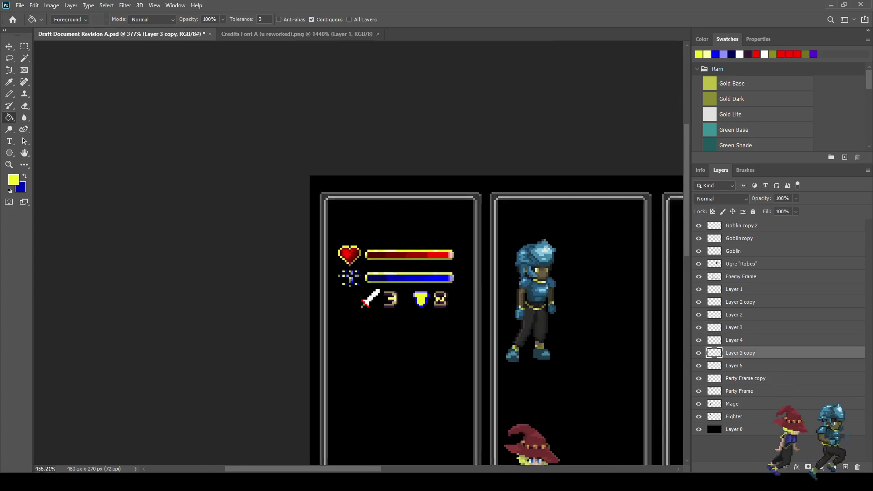
pyautogui.scroll(1, 425, 288)
pyautogui.hotkey('ctrl', 'z')
pyautogui.hotkey('ctrl', 'z')
pyautogui.scroll(2, 426, 288)
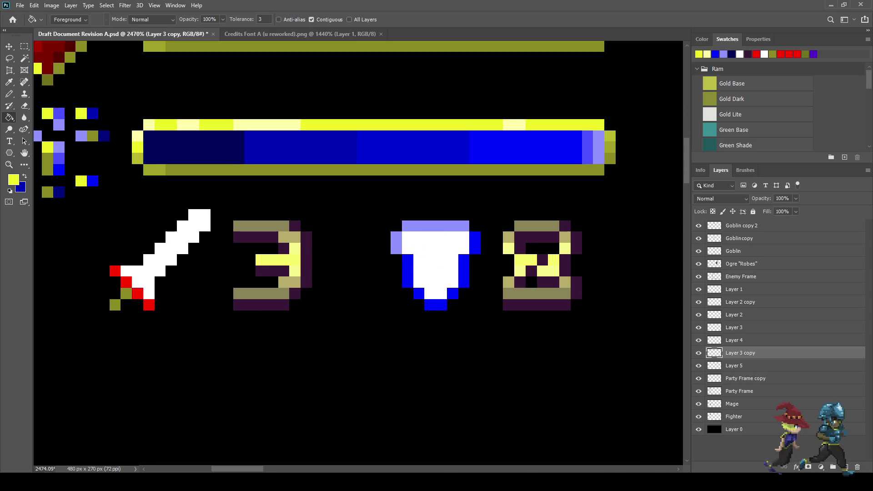
# Step: Fill the shield's interior light grey and add lighter grey highlight pixels near its top-left
pyautogui.press('i')
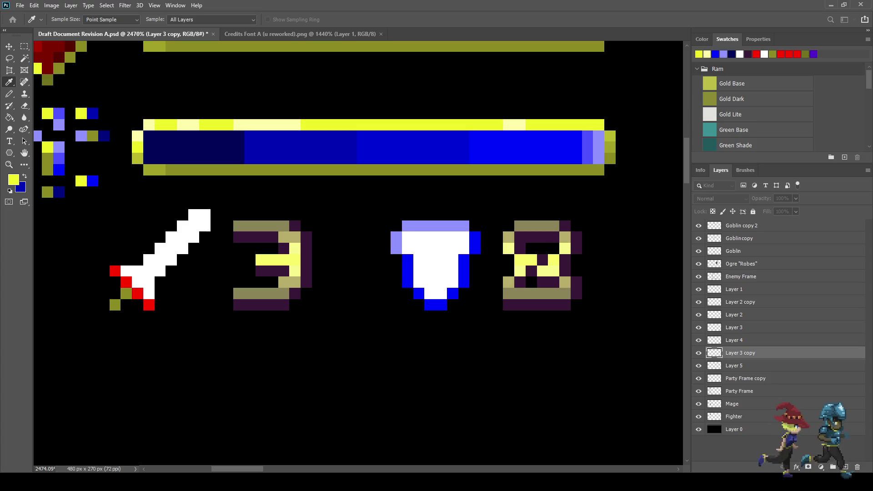
pyautogui.press('g')
pyautogui.click(435, 264)
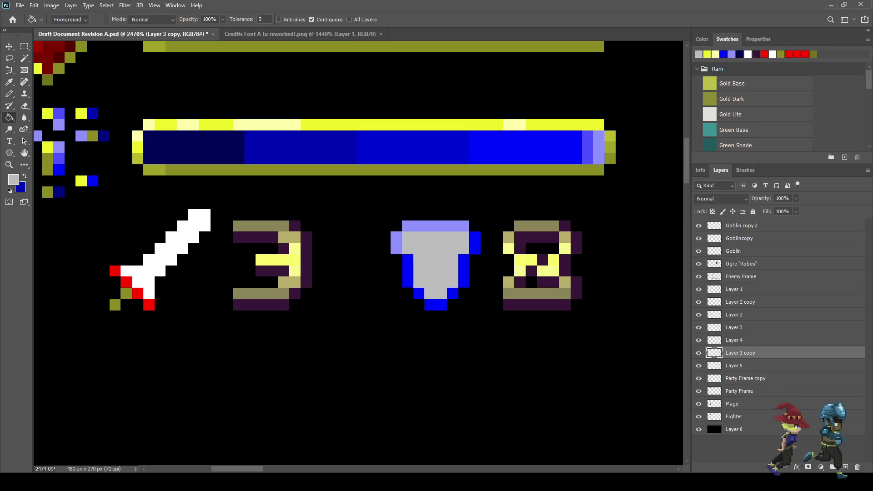
pyautogui.press('i')
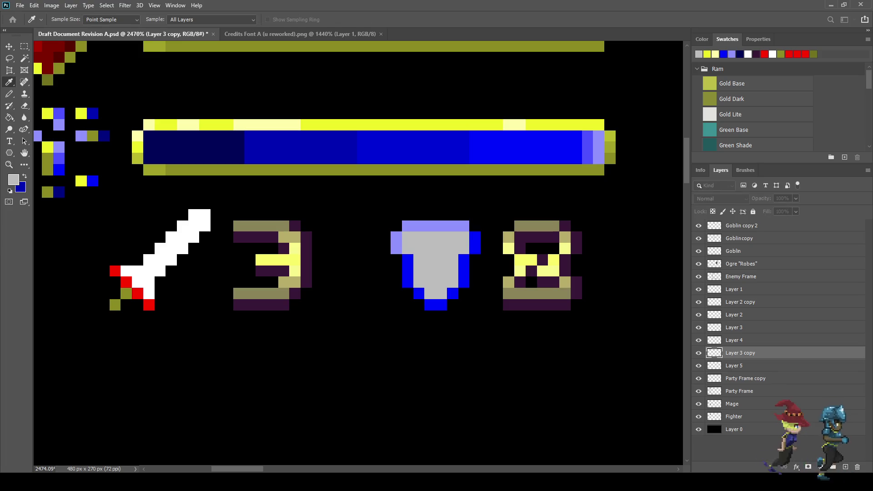
pyautogui.press('g')
pyautogui.press('b')
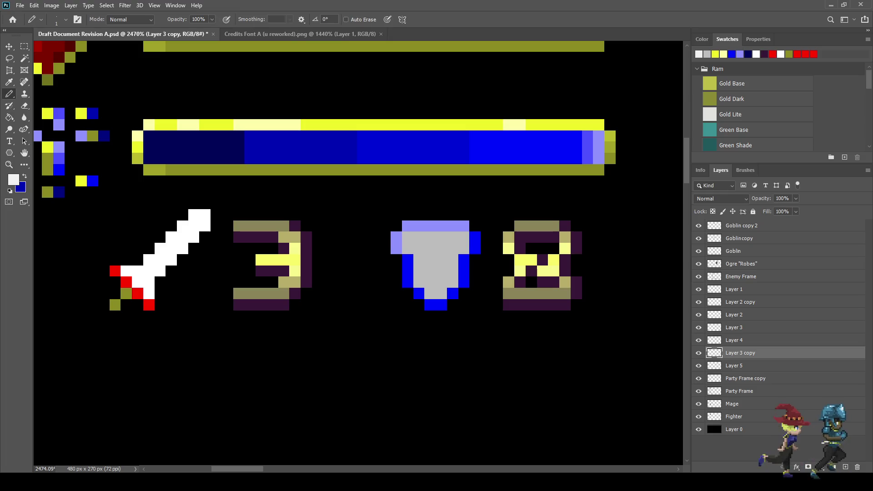
pyautogui.moveTo(407, 248)
pyautogui.mouseDown()
pyautogui.moveTo(419, 248)
pyautogui.moveTo(408, 237)
pyautogui.moveTo(441, 237)
pyautogui.mouseUp()
pyautogui.click(418, 270)
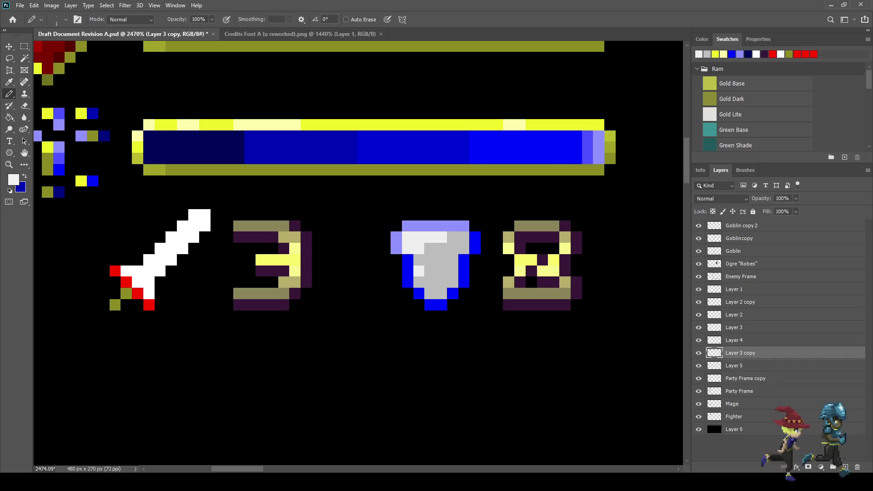
pyautogui.click(441, 270)
pyautogui.click(430, 293)
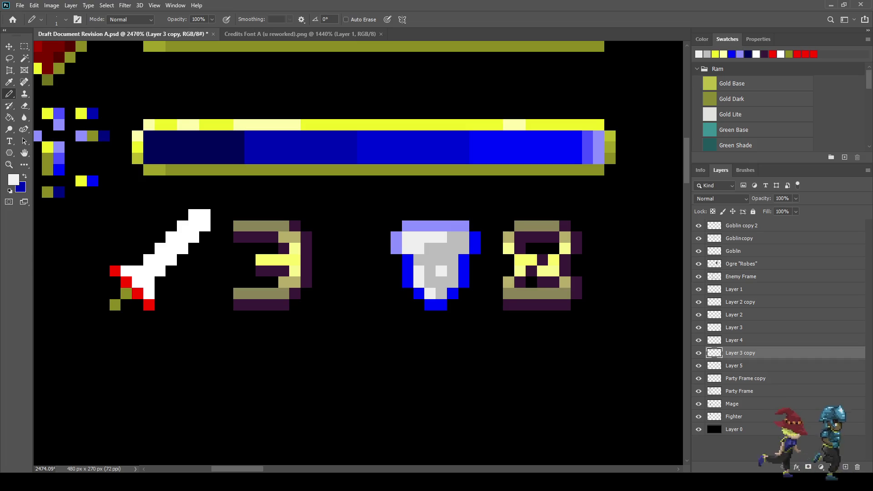
# Step: Recolour the shield's blue lower-left pixels and purple top row light grey
pyautogui.scroll(-5, 471, 279)
pyautogui.scroll(5, 455, 279)
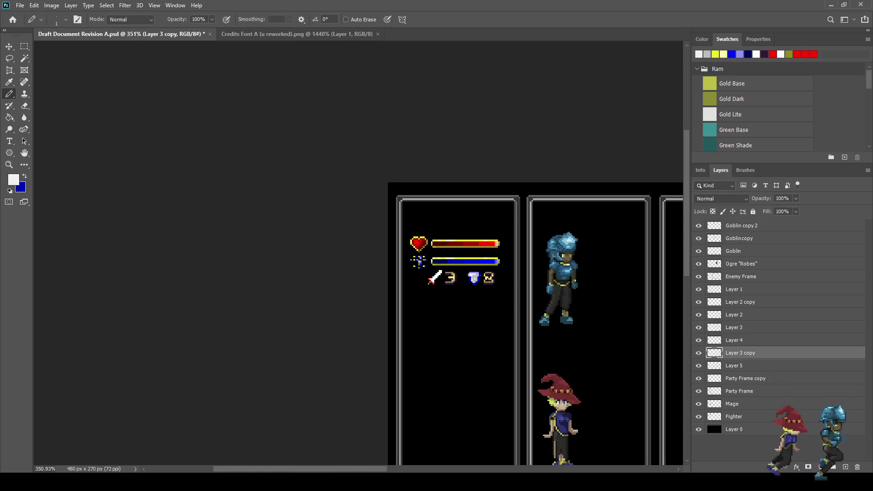
pyautogui.scroll(3, 459, 269)
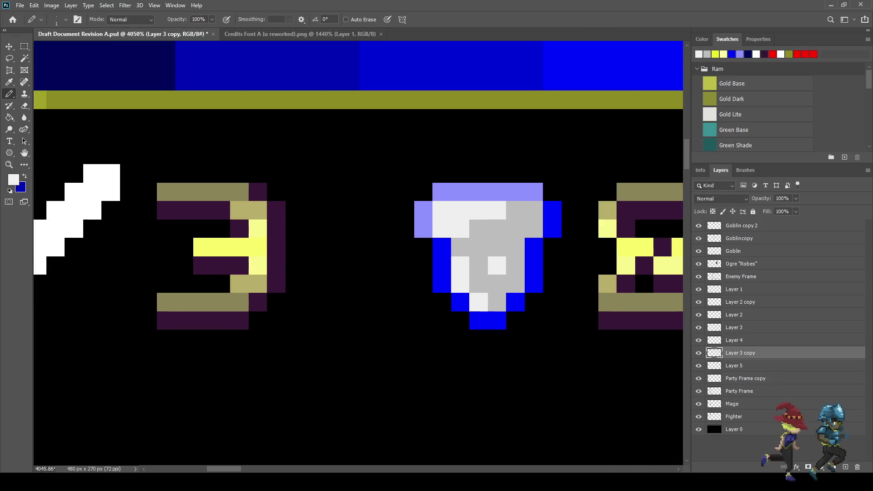
pyautogui.click(439, 264)
pyautogui.click(439, 285)
pyautogui.click(460, 304)
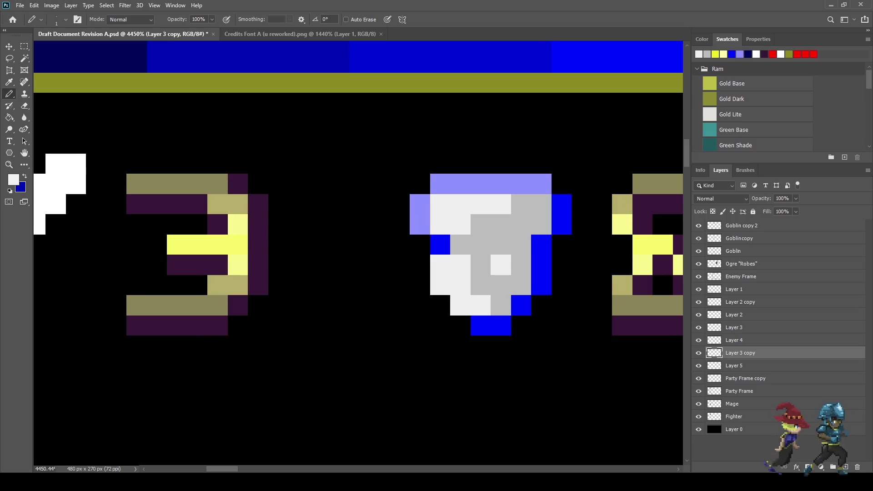
pyautogui.moveTo(420, 204); pyautogui.dragTo(419, 224)
pyautogui.moveTo(440, 183); pyautogui.dragTo(521, 183)
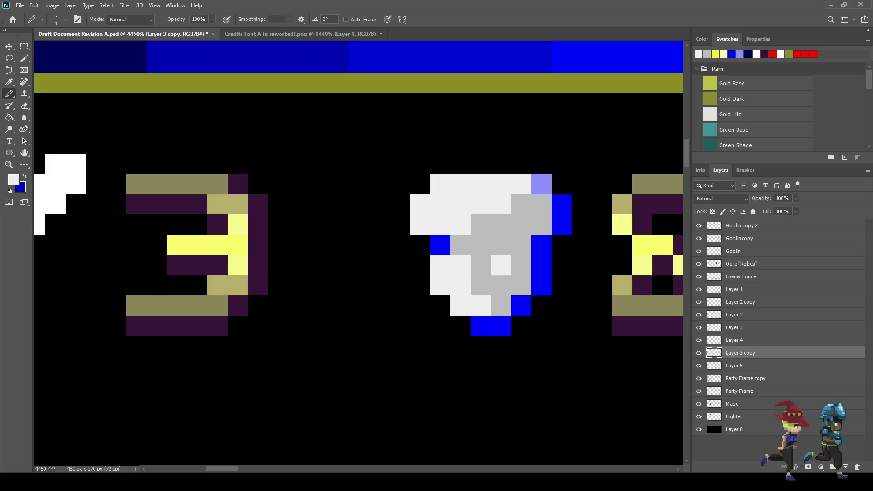
pyautogui.press('i')
pyautogui.press('b')
pyautogui.click(440, 244)
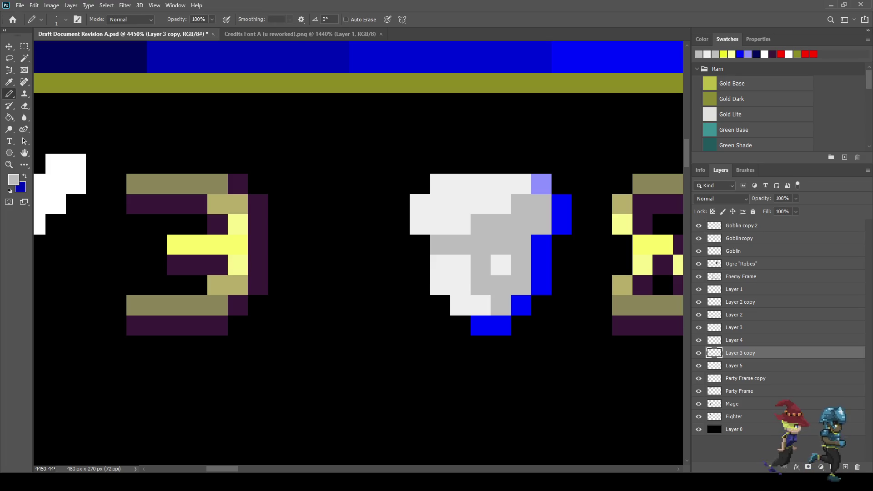
pyautogui.click(481, 325)
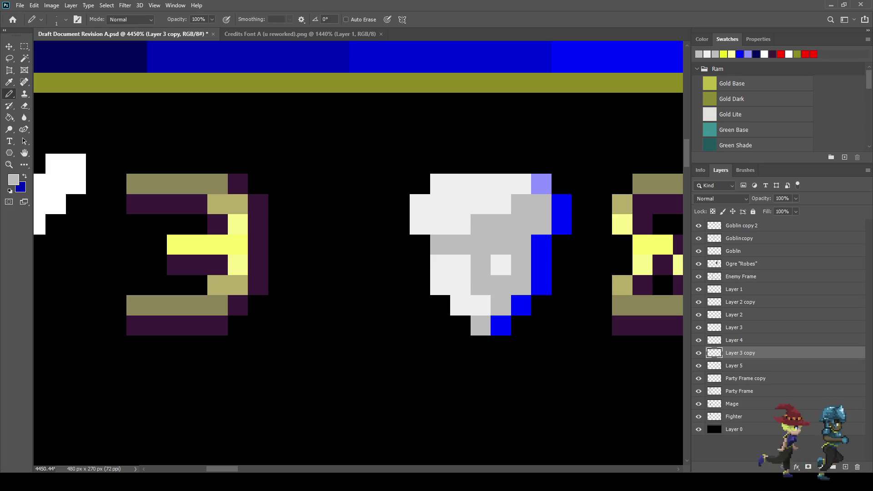
pyautogui.click(541, 184)
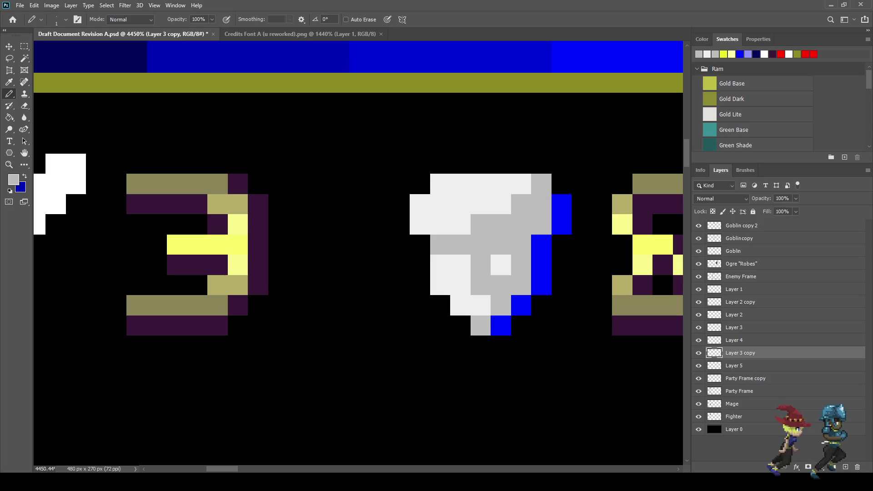
# Step: Repaint the remaining blue pixels on the shield's right and bottom edges grey
pyautogui.press('i')
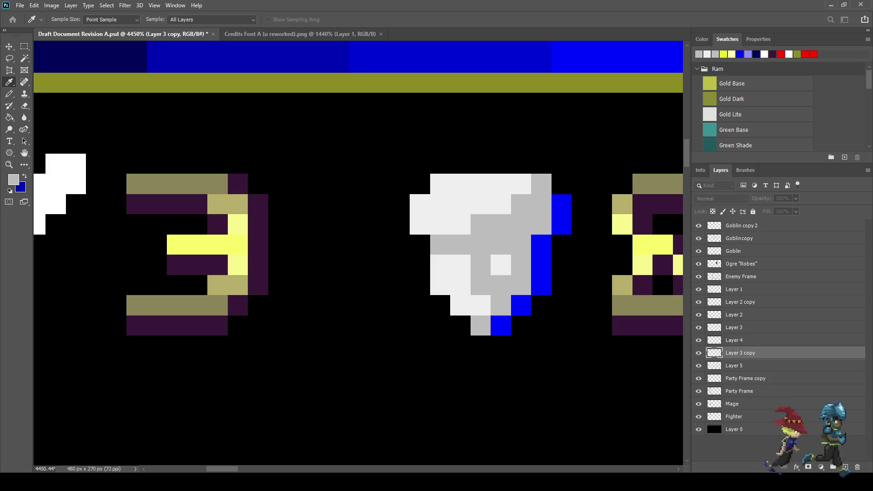
pyautogui.press('b')
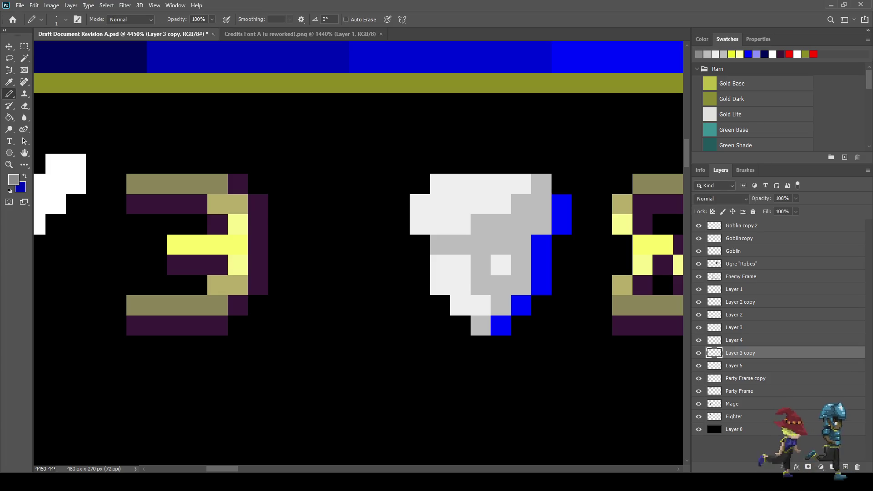
pyautogui.moveTo(561, 204); pyautogui.dragTo(541, 265)
pyautogui.click(541, 286)
pyautogui.click(521, 306)
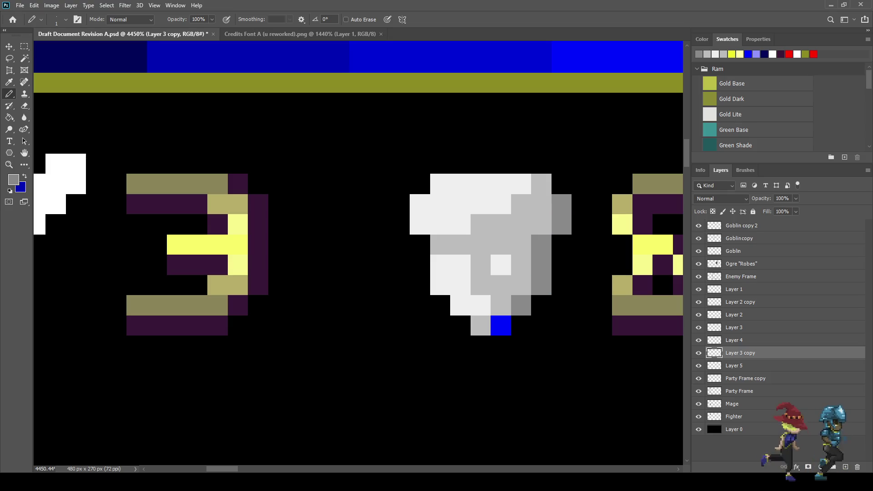
pyautogui.click(500, 325)
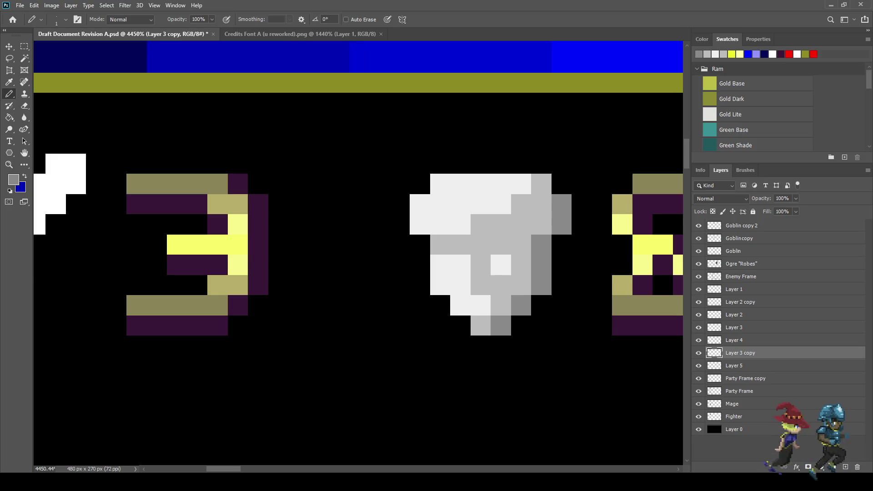
pyautogui.hotkey('ctrl', '0')
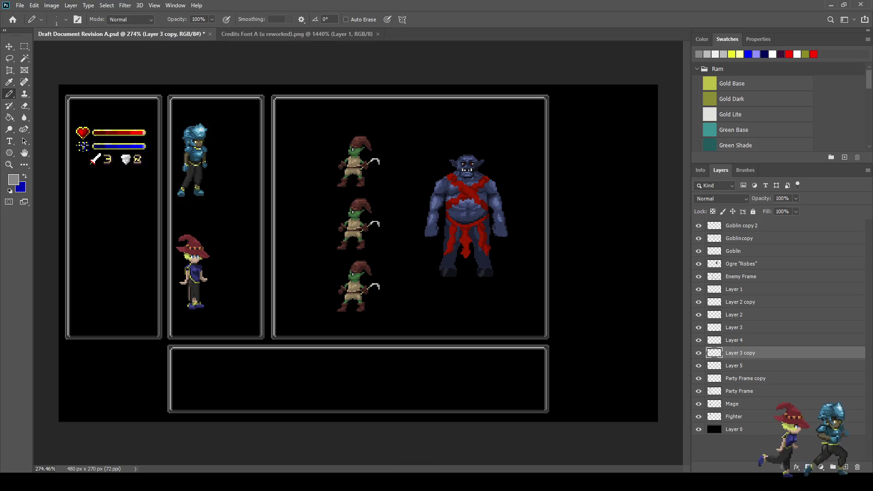
# Step: Paint grey pixels on the shield and darken a pixel on its lower edge
pyautogui.scroll(5, 60, 136)
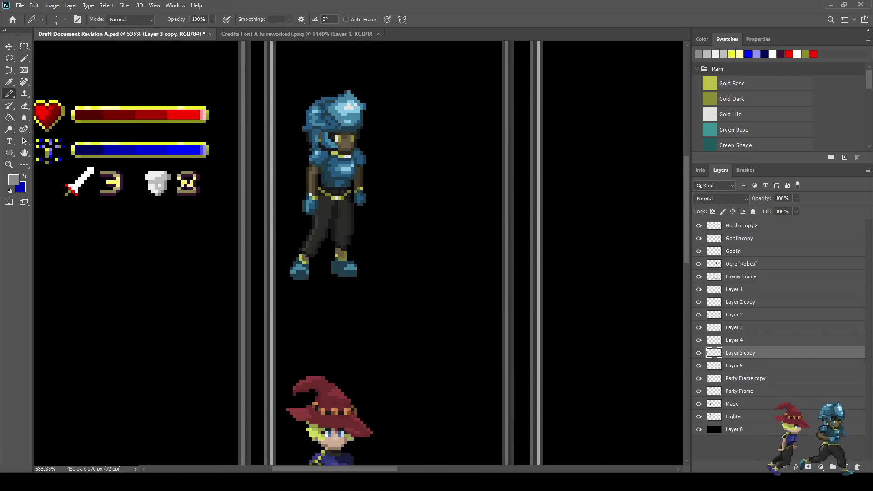
pyautogui.scroll(7, 267, 202)
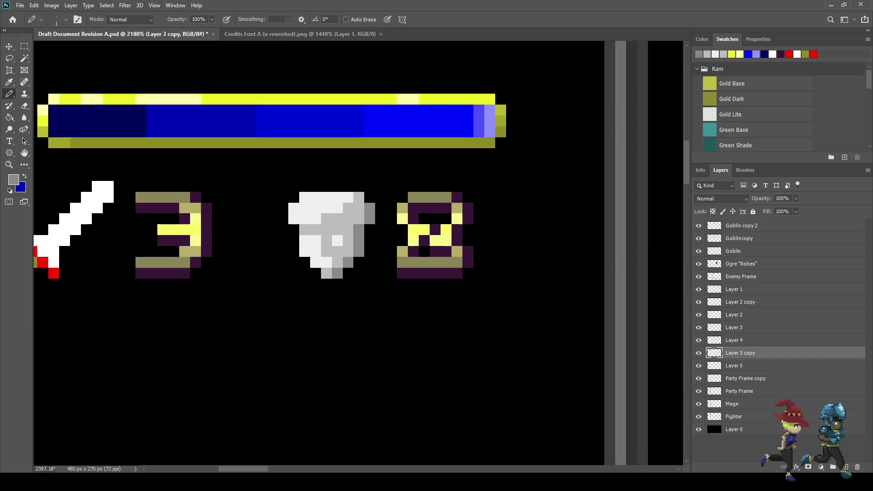
pyautogui.click(310, 187)
pyautogui.click(290, 207)
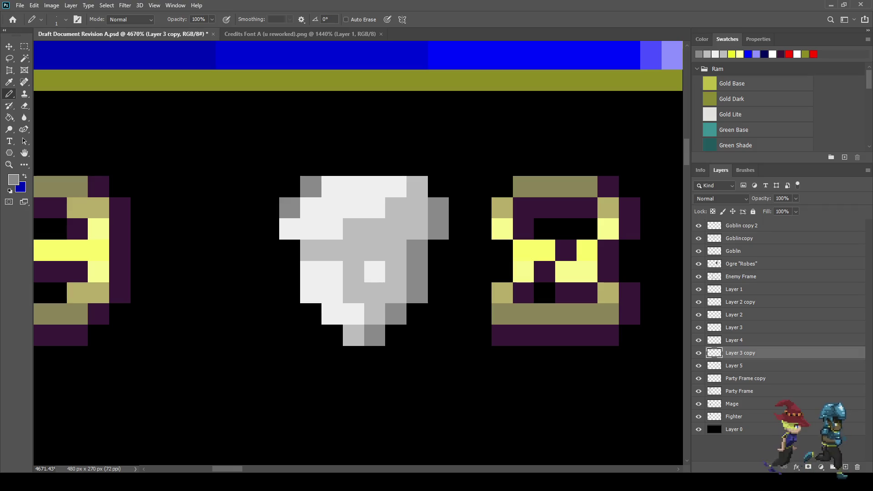
pyautogui.click(289, 229)
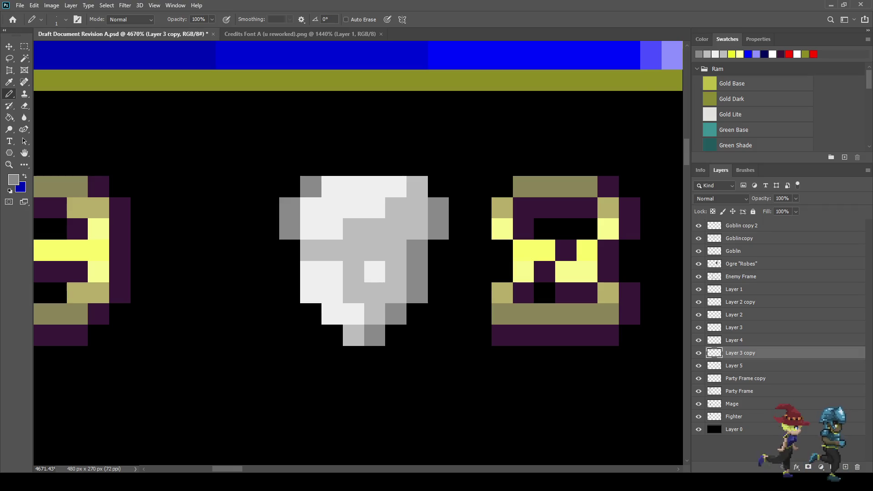
pyautogui.scroll(-5, 322, 306)
pyautogui.scroll(4, 331, 251)
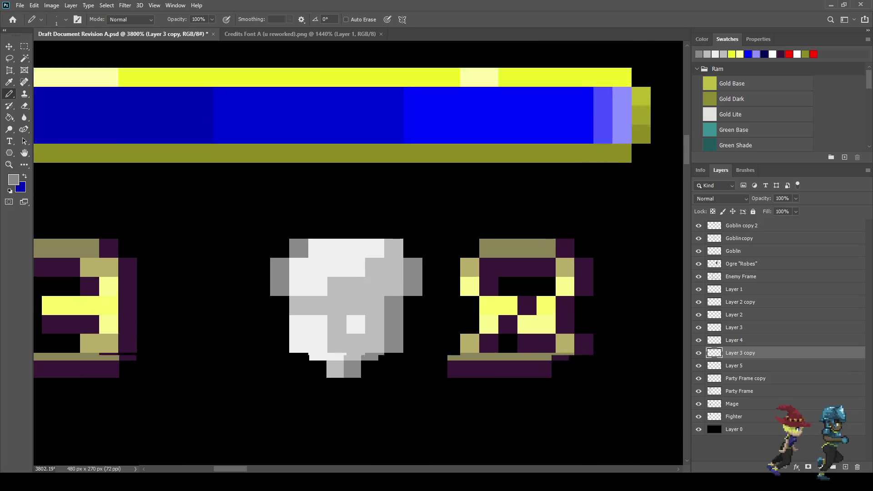
# Step: Sample the grey, paint the shield's top row of pixels with it, and save the document
pyautogui.press('i')
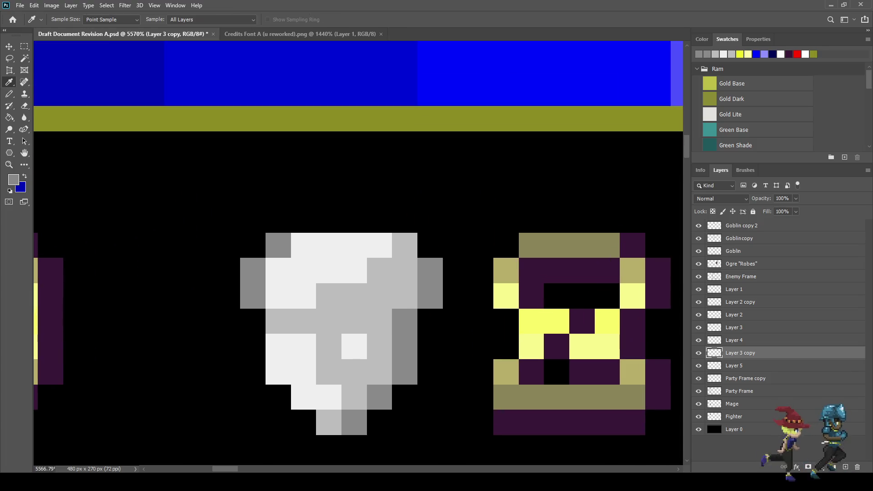
pyautogui.press('b')
pyautogui.moveTo(303, 245); pyautogui.dragTo(355, 245)
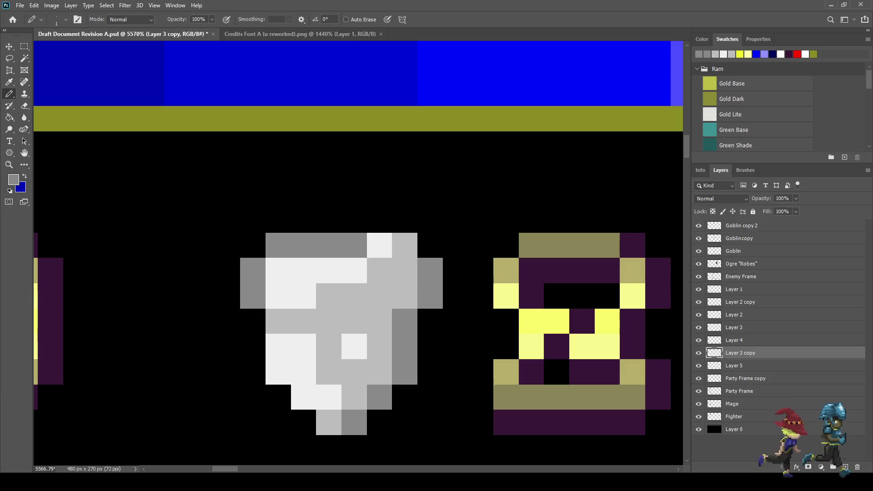
pyautogui.click(380, 245)
pyautogui.scroll(-7, 438, 285)
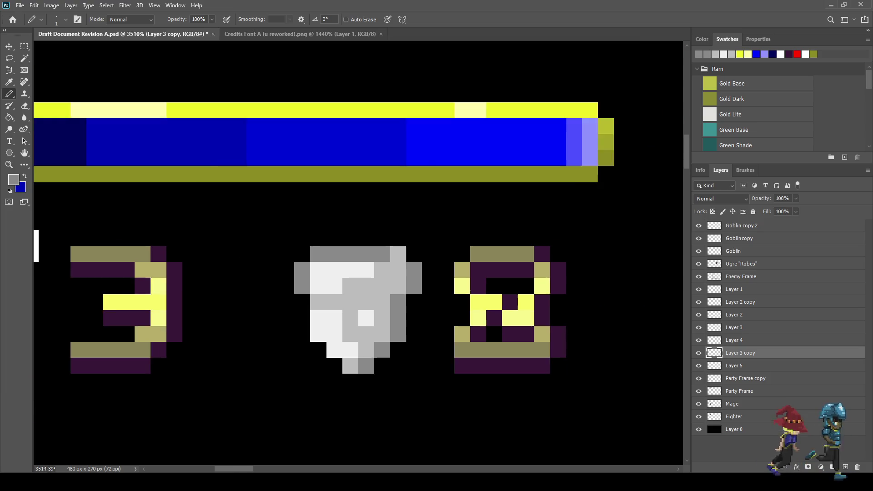
pyautogui.scroll(-2, 439, 307)
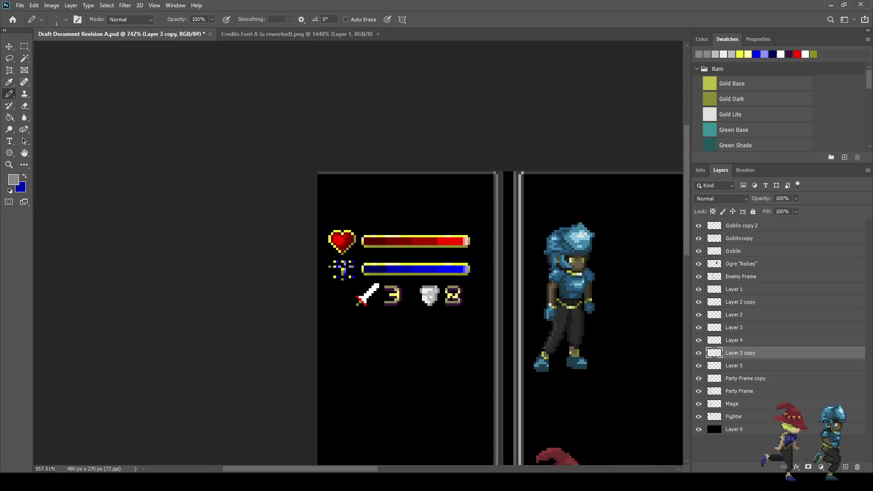
pyautogui.scroll(6, 425, 298)
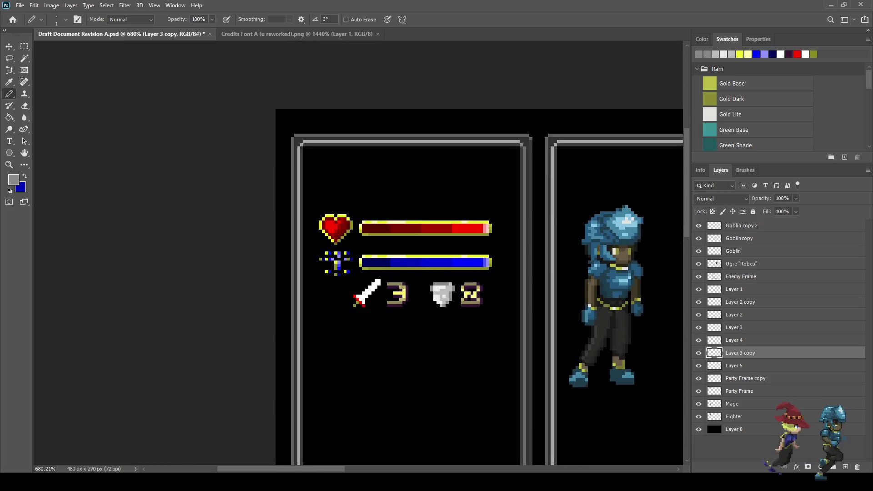
pyautogui.scroll(1, 433, 298)
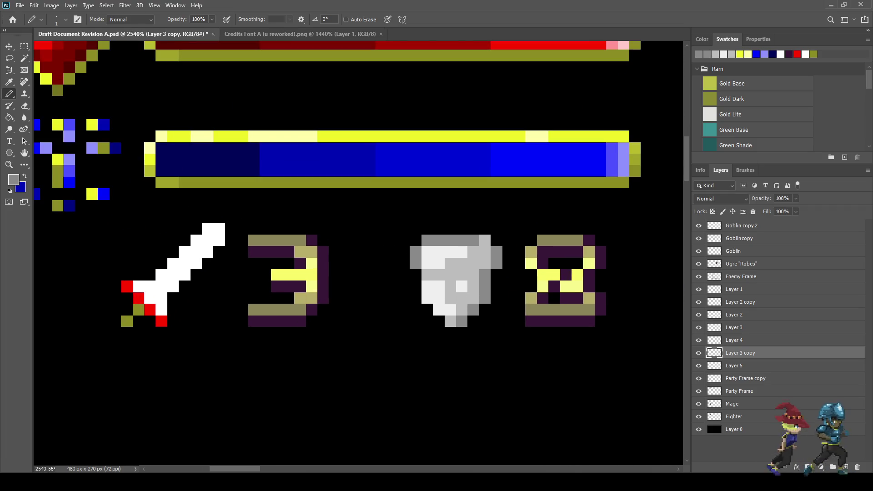
pyautogui.hotkey('ctrl', 's')
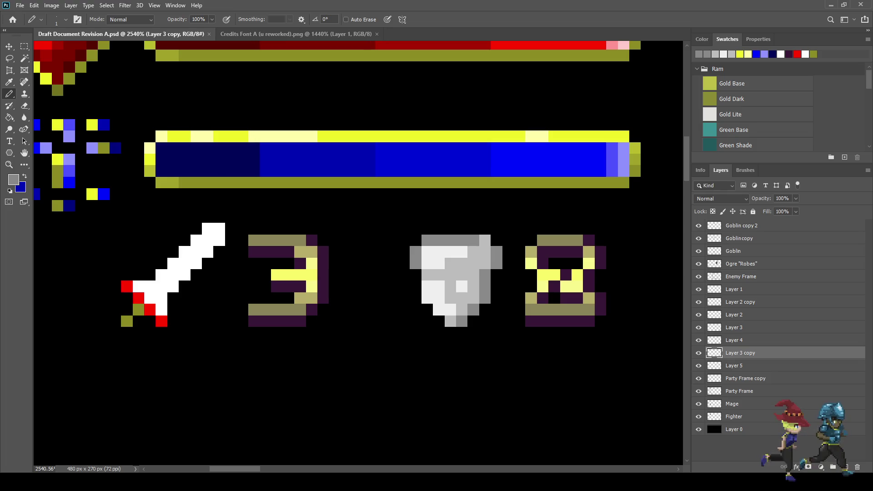
pyautogui.hotkey('ctrl', '1')
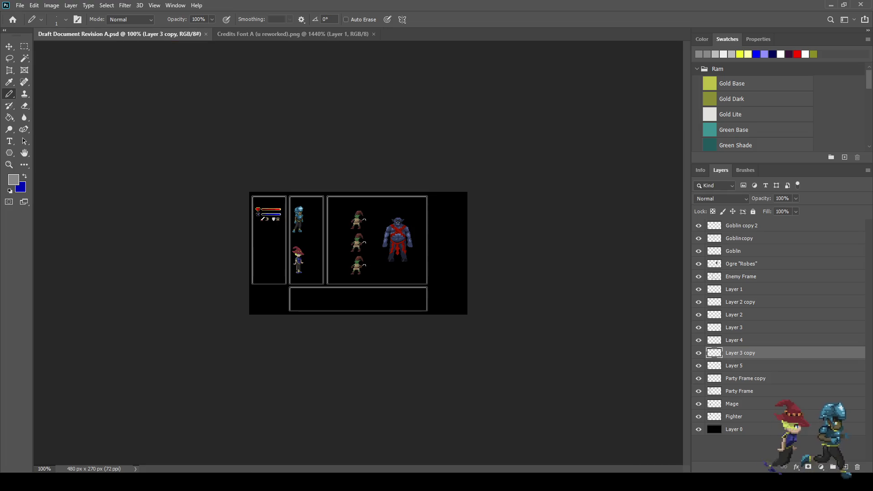
# Step: Zoom to 200%, switch to Full Screen Mode, then zoom back to 100%
pyautogui.hotkey('ctrl', '+')
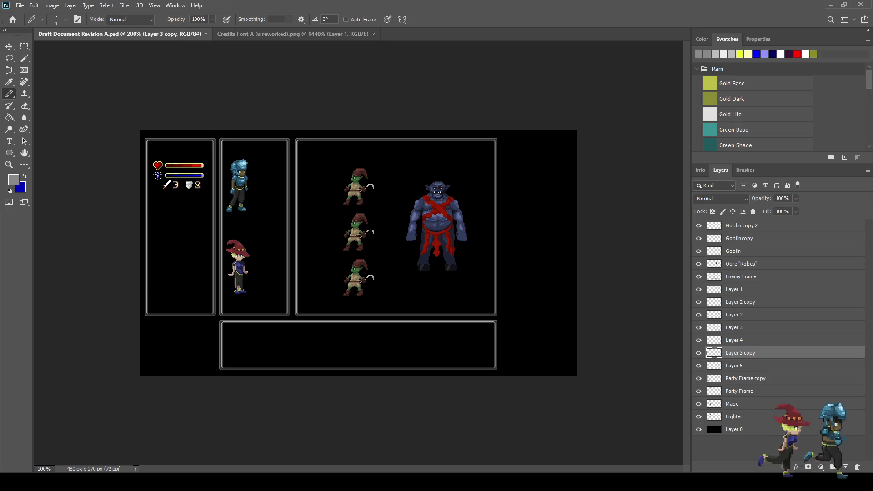
pyautogui.press('f')
pyautogui.press('f')
pyautogui.hotkey('ctrl', '-')
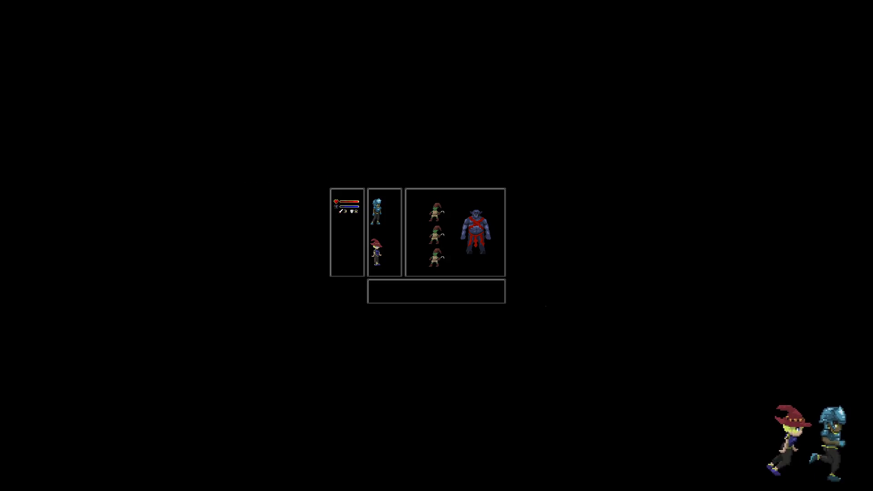
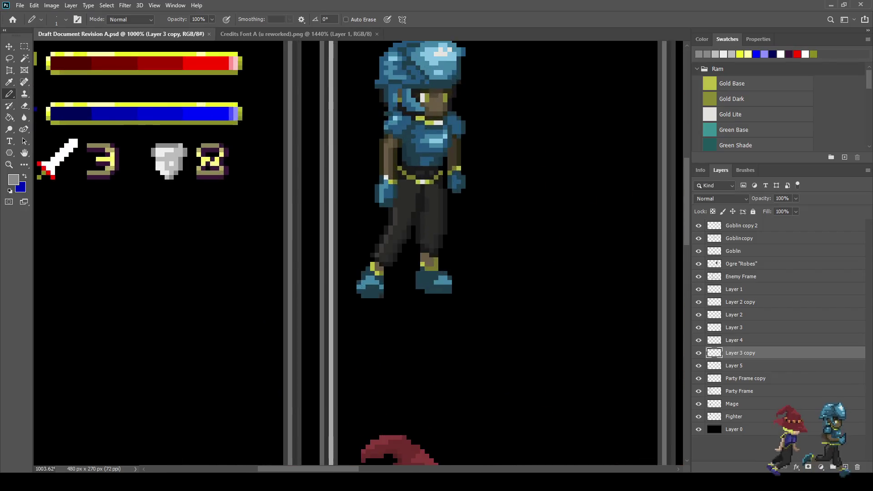
# Step: Paint white highlight pixels on the shield's left side and lower left using its white
pyautogui.scroll(2, 166, 171)
pyautogui.press('i')
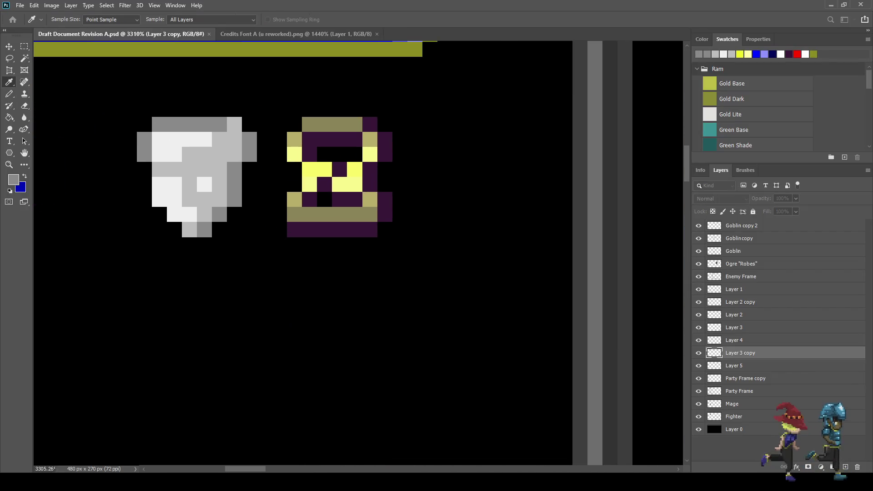
pyautogui.click(167, 145)
pyautogui.press('b')
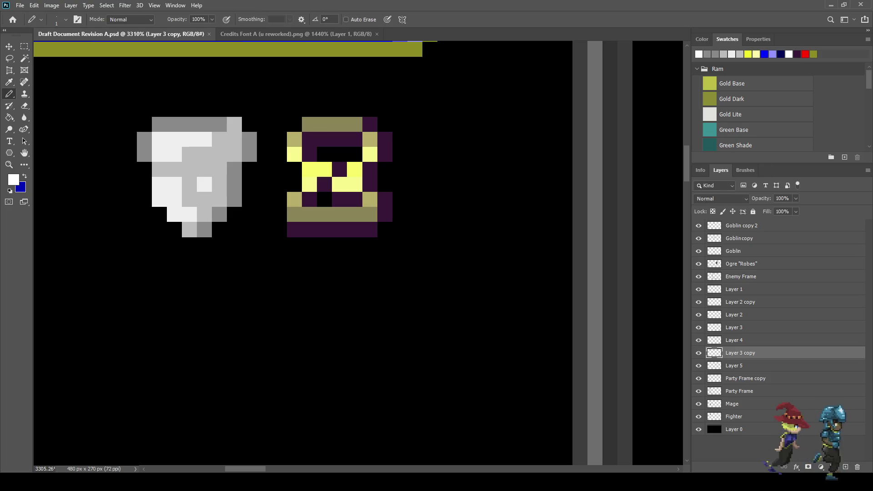
pyautogui.click(174, 139)
pyautogui.click(159, 155)
pyautogui.click(159, 185)
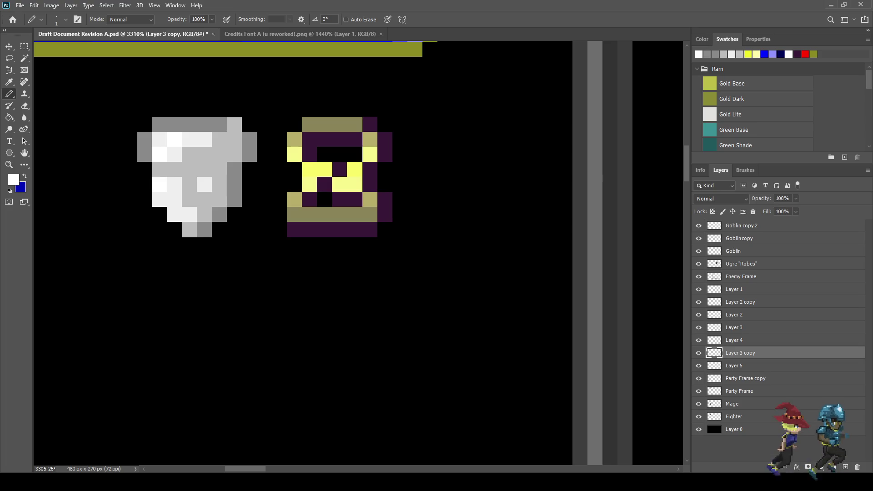
pyautogui.click(158, 200)
pyautogui.click(174, 184)
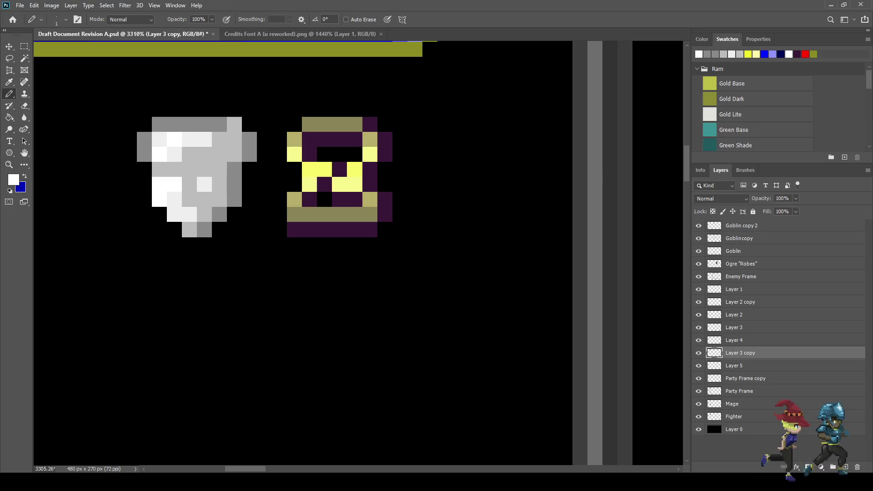
# Step: Darken the pixels running from the shield's tip up its right edge with a darker grey
pyautogui.scroll(-5, 285, 201)
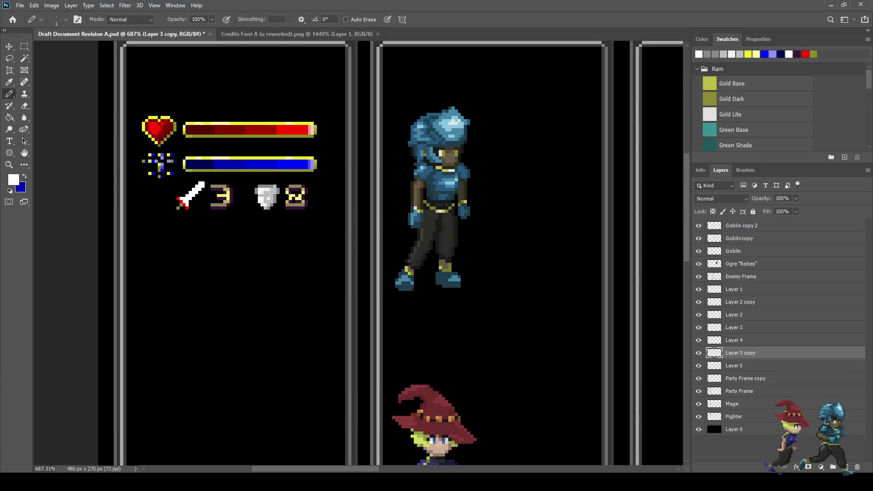
pyautogui.scroll(6, 253, 196)
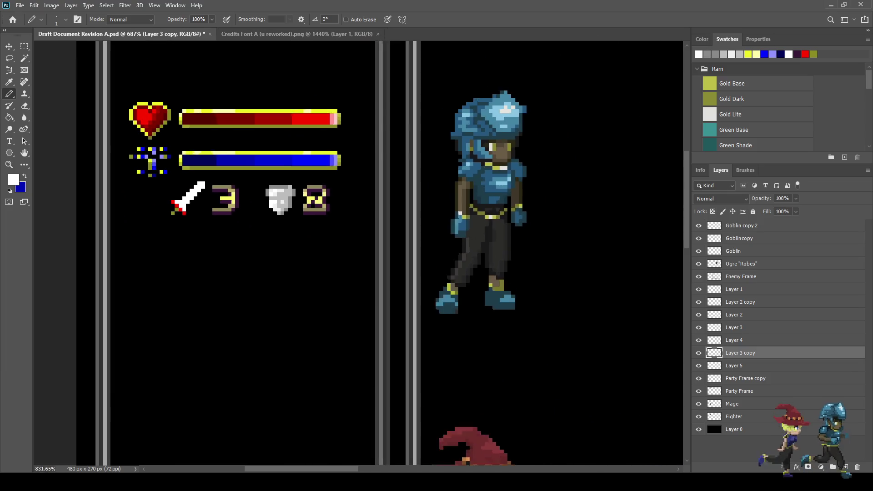
pyautogui.scroll(3, 362, 205)
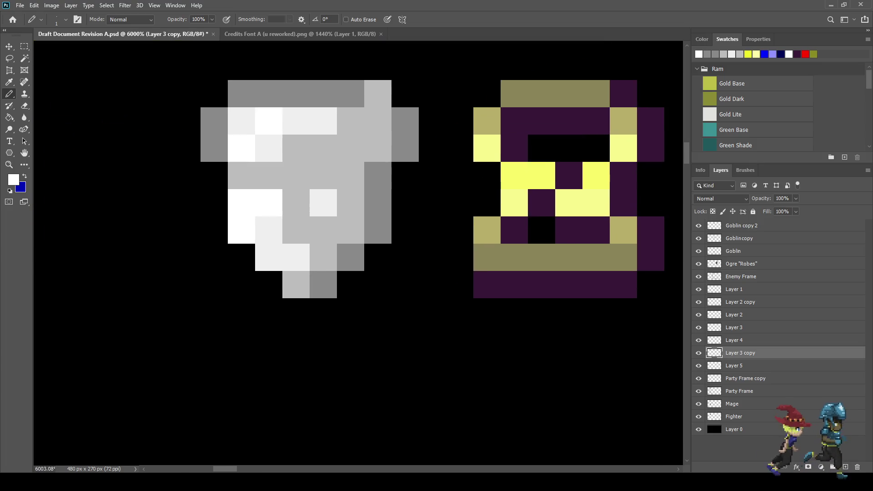
pyautogui.press('i')
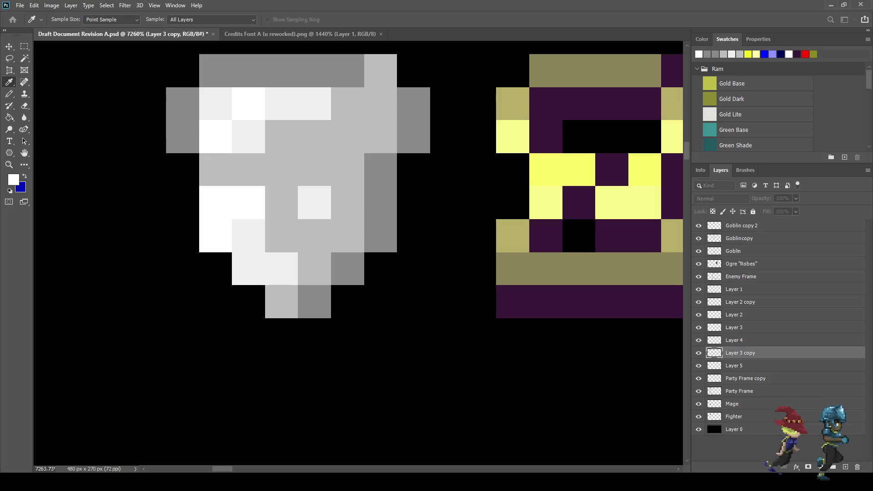
pyautogui.click(314, 136)
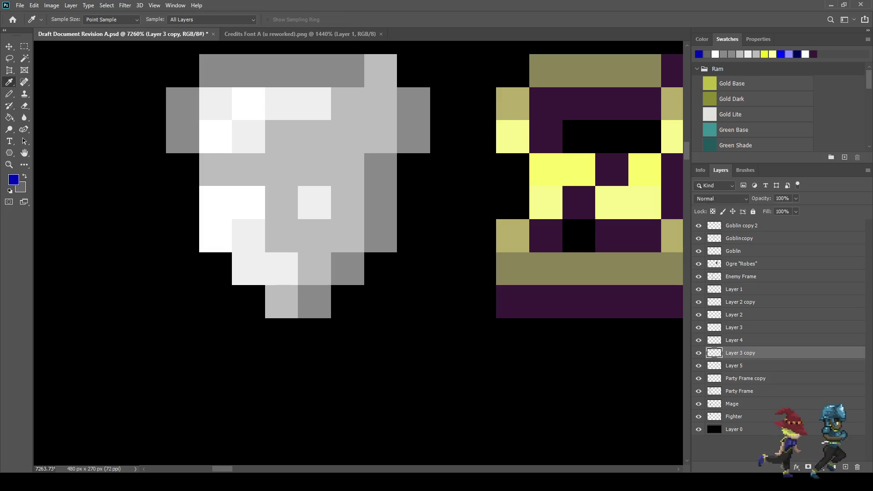
pyautogui.keyDown('alt'); pyautogui.click(281, 70); pyautogui.keyUp('alt')
pyautogui.press('b')
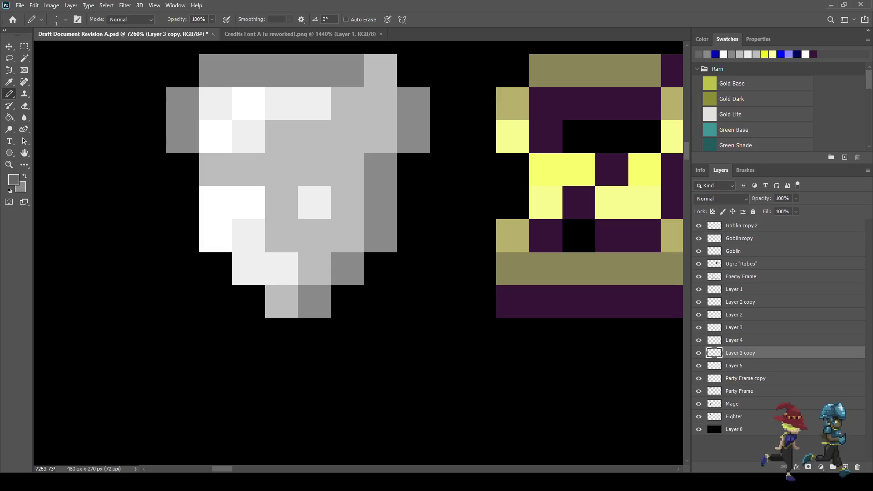
pyautogui.click(314, 302)
pyautogui.click(347, 268)
pyautogui.click(381, 235)
pyautogui.click(380, 203)
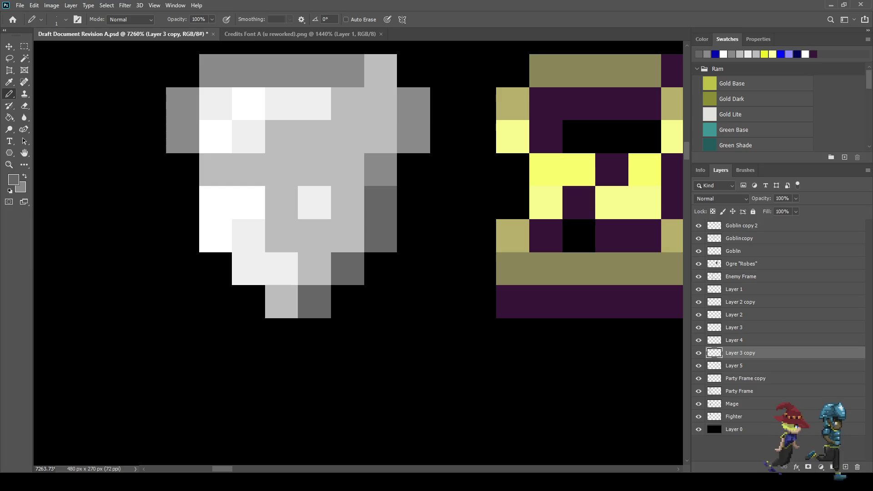
pyautogui.click(381, 169)
pyautogui.click(414, 137)
# Step: Shade three right-side shield pixels medium grey, from upper right to near the tip
pyautogui.scroll(-3, 409, 181)
pyautogui.scroll(3, 404, 181)
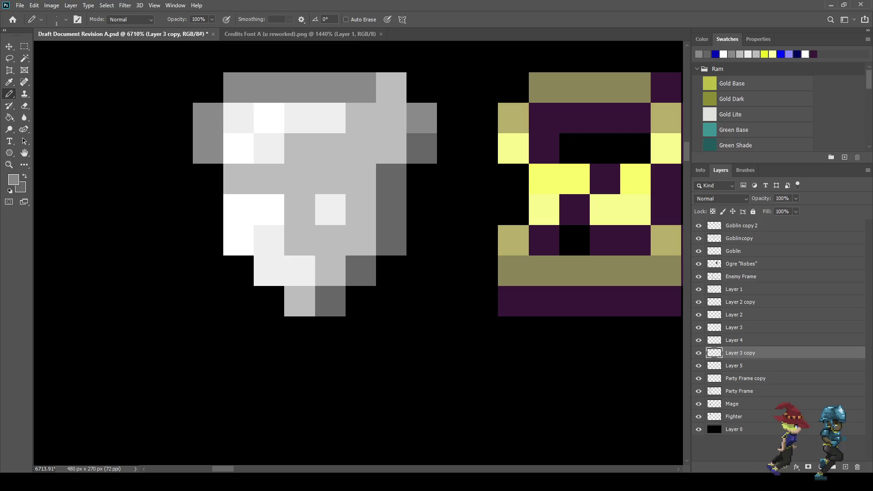
pyautogui.click(391, 147)
pyautogui.click(361, 240)
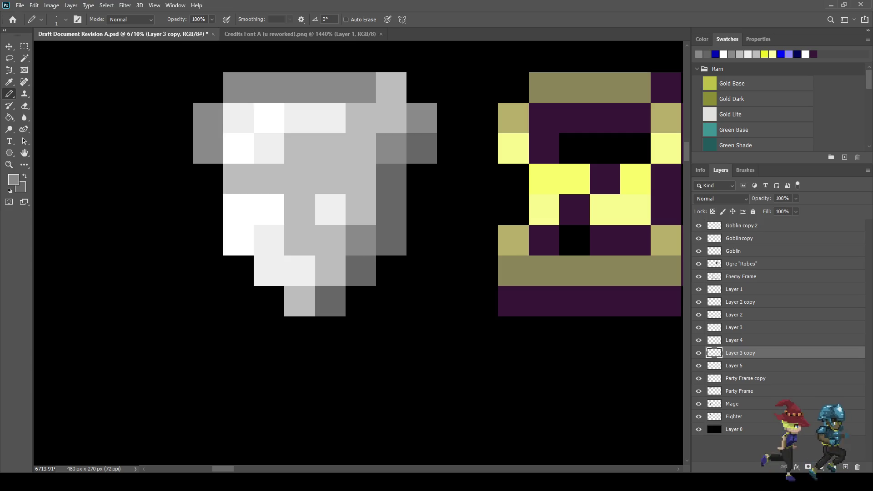
pyautogui.click(331, 270)
pyautogui.scroll(-1, 333, 348)
pyautogui.scroll(-5, 299, 252)
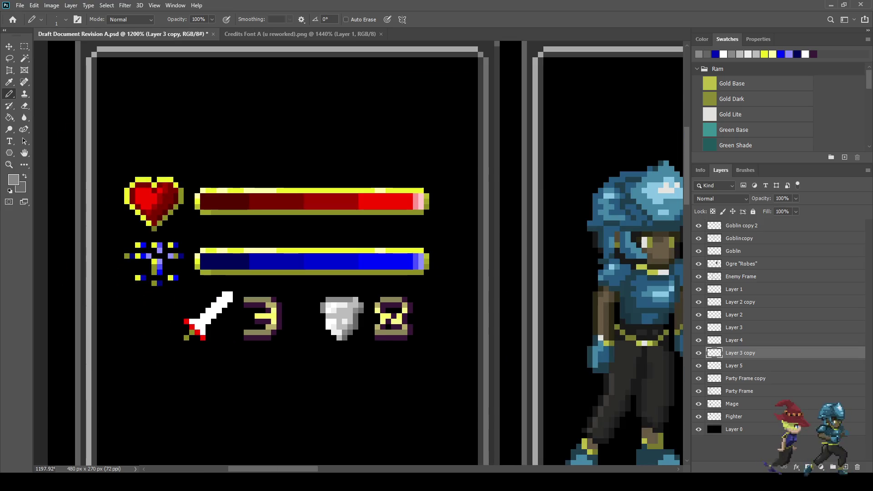
pyautogui.scroll(-2, 300, 252)
pyautogui.scroll(8, 300, 253)
pyautogui.scroll(2, 300, 253)
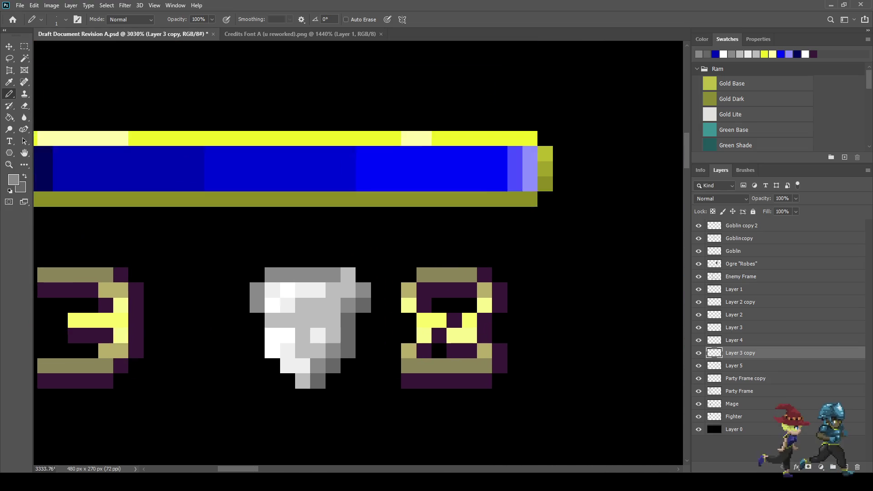
pyautogui.scroll(-2, 300, 253)
pyautogui.scroll(-5, 388, 345)
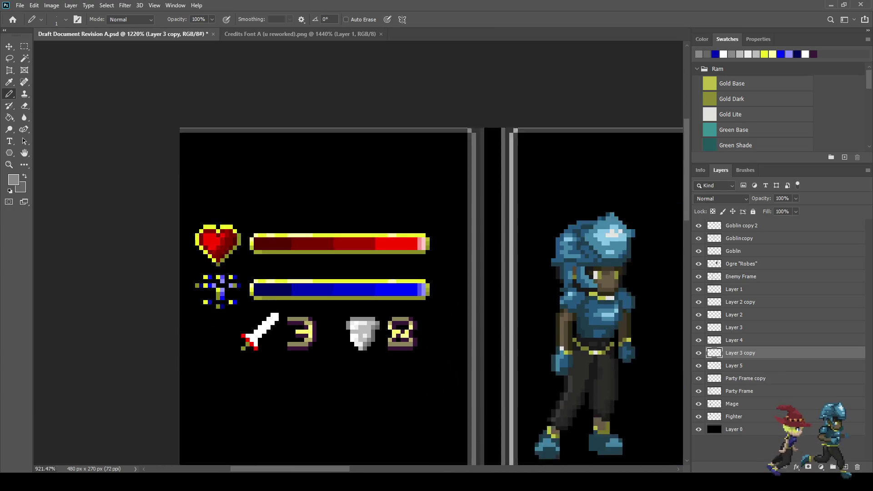
pyautogui.scroll(10, 362, 341)
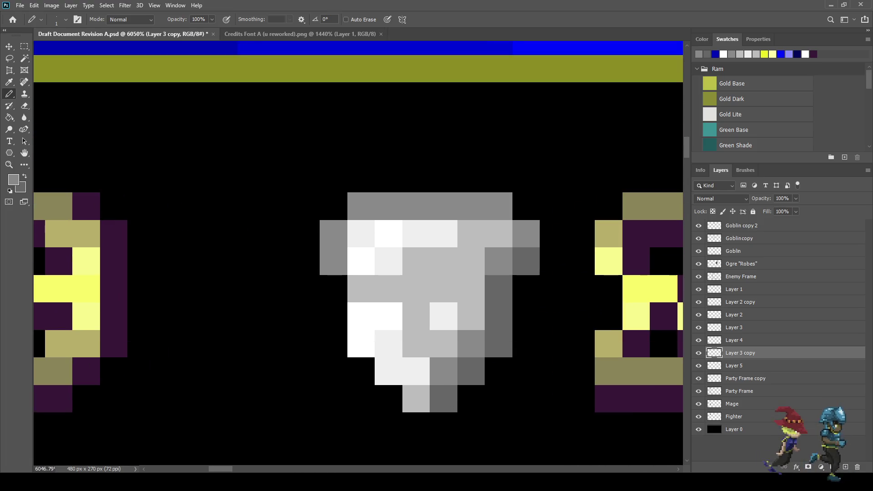
# Step: Save the document and view the whole battle screen at 200%
pyautogui.press('i')
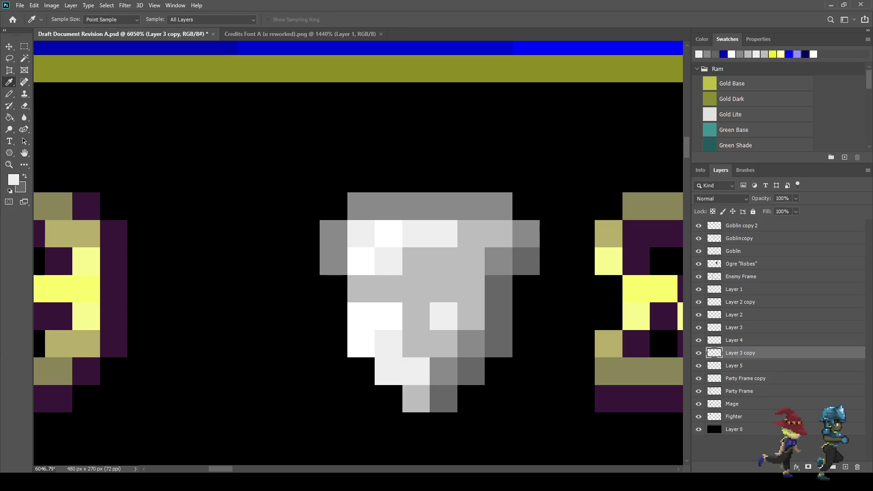
pyautogui.press('b')
pyautogui.scroll(-5, 387, 352)
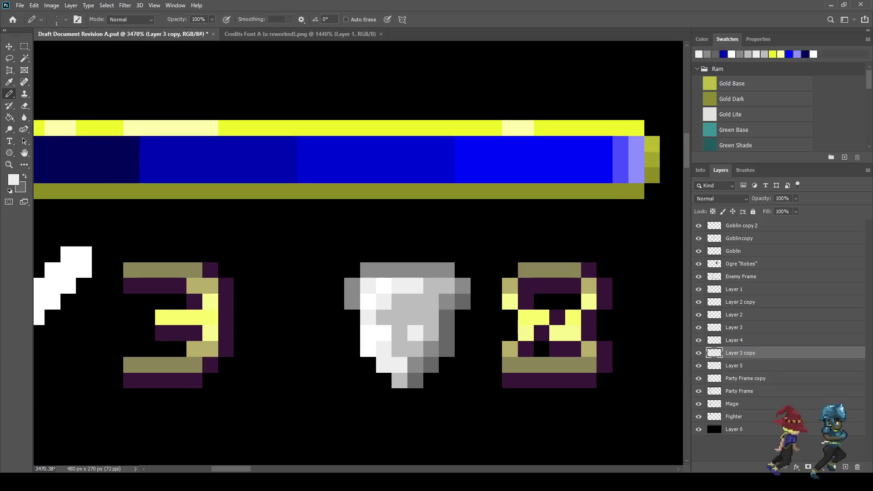
pyautogui.hotkey('ctrl', 's')
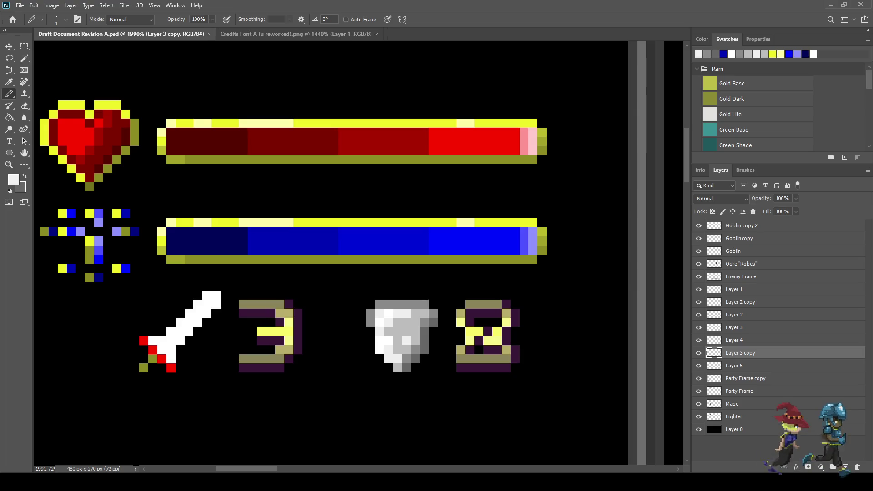
pyautogui.hotkey('ctrl', '1')
pyautogui.hotkey('ctrl', '+')
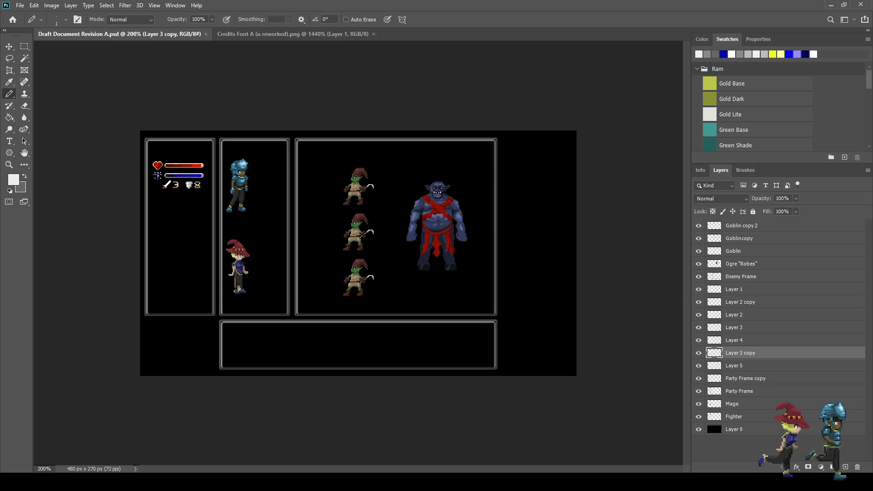
pyautogui.scroll(5, 154, 188)
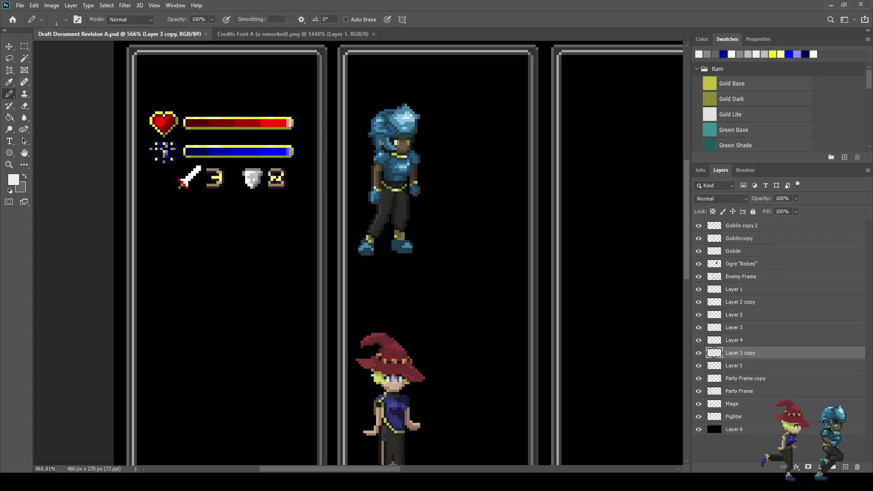
# Step: Select Layer 3 through Layer 5 and nudge the stat icons left with a transform
pyautogui.click(734, 327)
pyautogui.click(698, 365)
pyautogui.click(698, 366)
pyautogui.keyDown('shift'); pyautogui.click(734, 365); pyautogui.keyUp('shift')
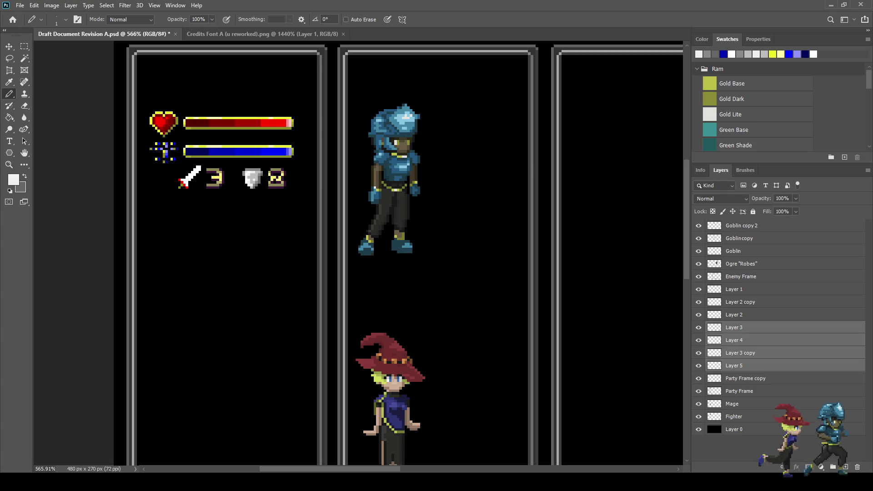
pyautogui.hotkey('ctrl', 't')
pyautogui.press('Left')
pyautogui.press('Left')
pyautogui.press('Left')
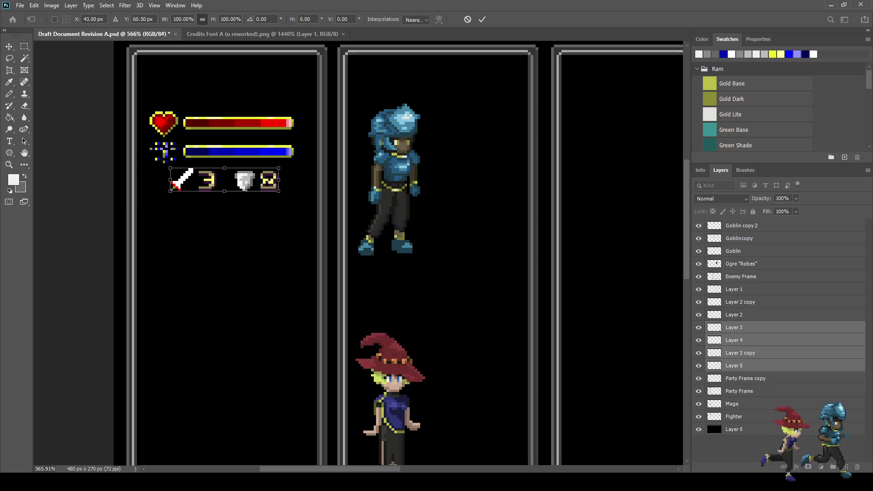
pyautogui.press('Return')
pyautogui.press('b')
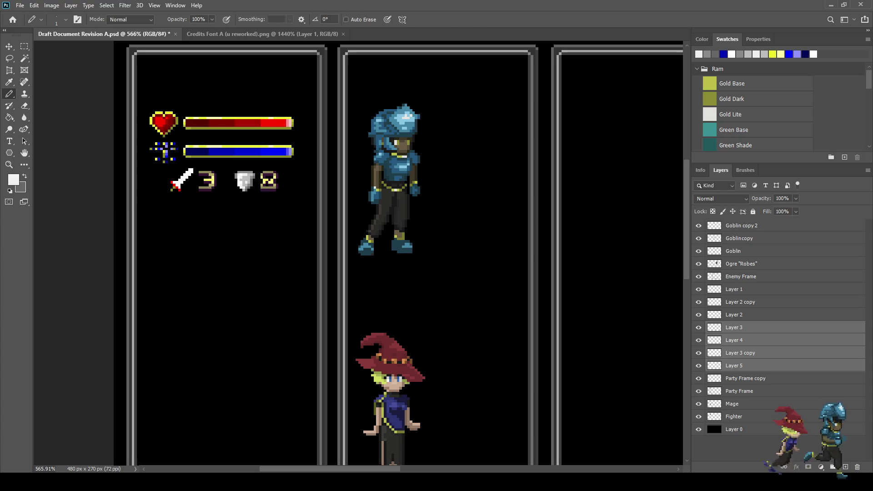
pyautogui.click(734, 327)
pyautogui.scroll(10, 194, 167)
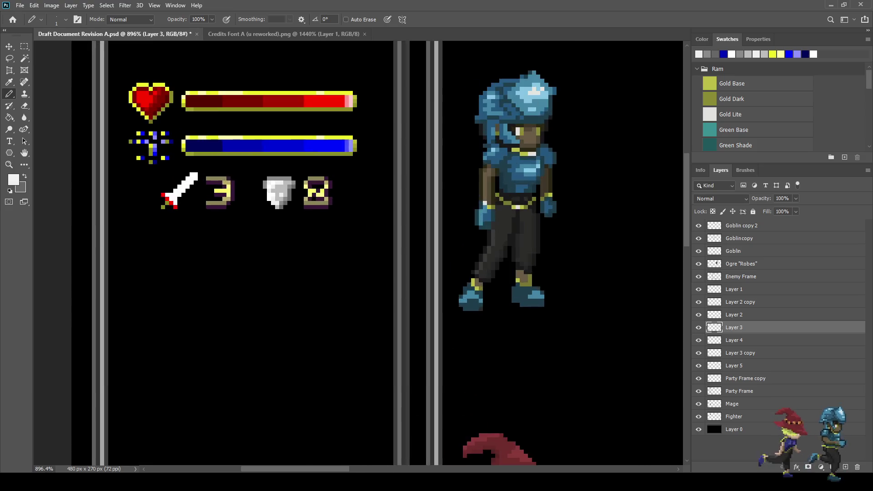
# Step: Shade the first white sword-blade pixels light grey, using the shield's light grey
pyautogui.scroll(1, 253, 207)
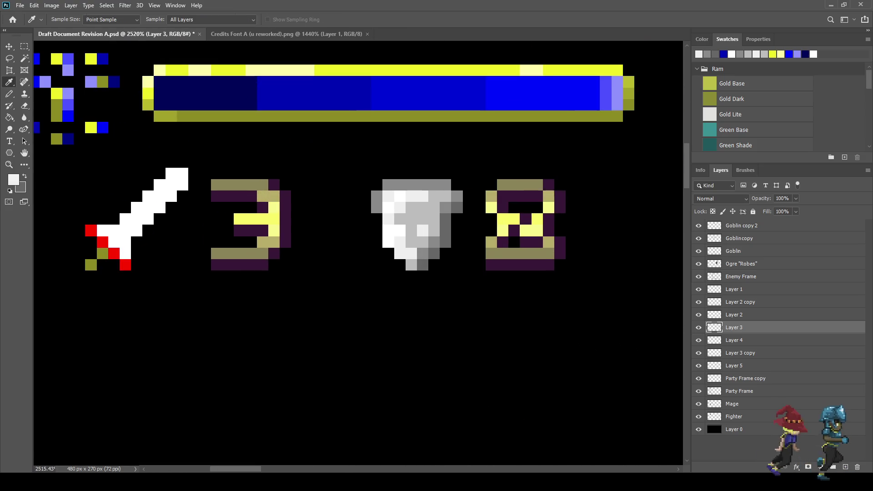
pyautogui.click(417, 213)
pyautogui.press('b')
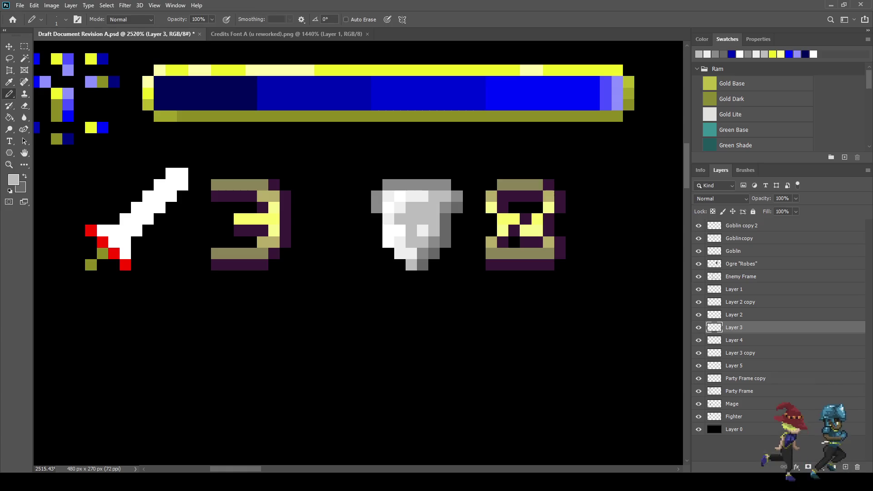
pyautogui.click(125, 253)
pyautogui.click(125, 242)
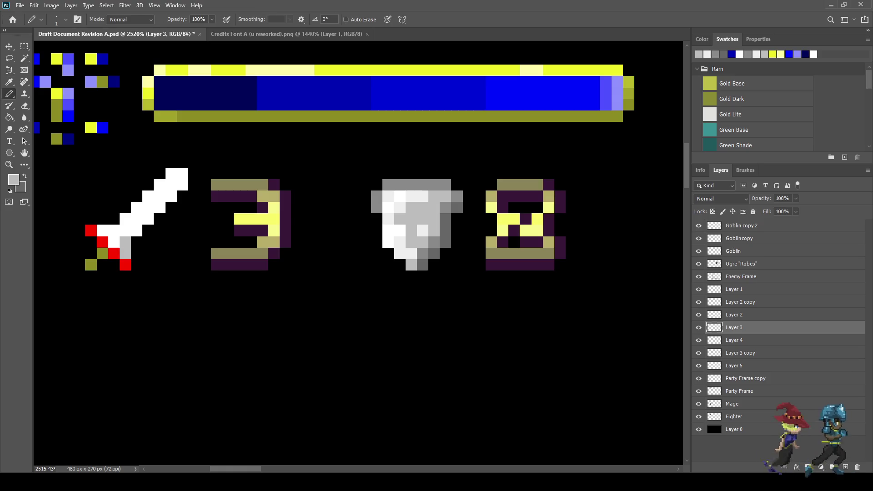
pyautogui.click(171, 196)
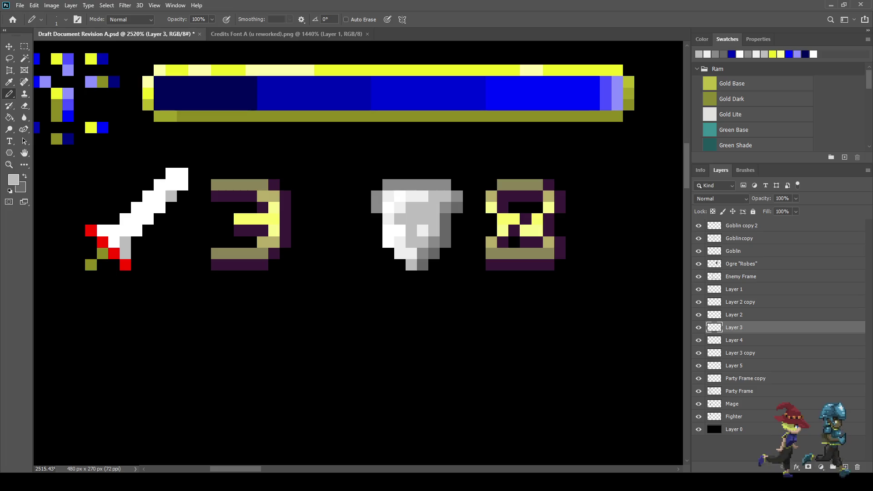
pyautogui.moveTo(159, 208); pyautogui.dragTo(137, 230)
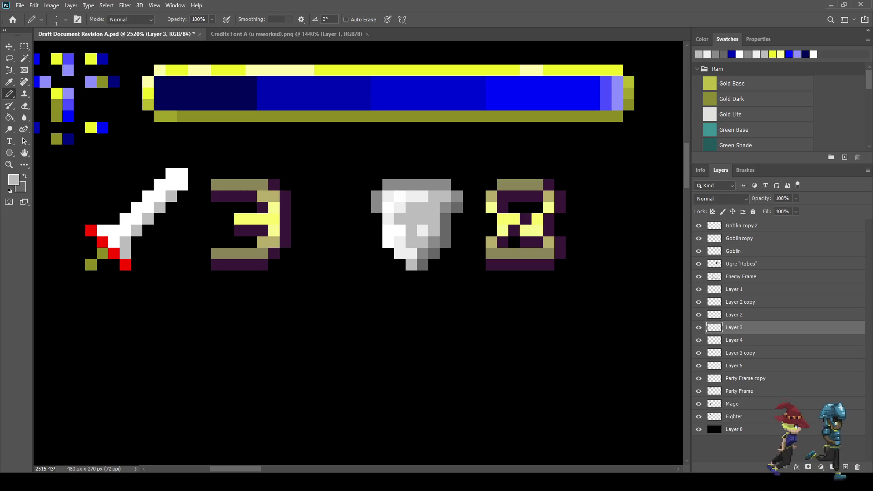
# Step: Turn the remaining white blade pixels grey along the diagonal up to the top
pyautogui.scroll(-5, 218, 250)
pyautogui.scroll(5, 208, 250)
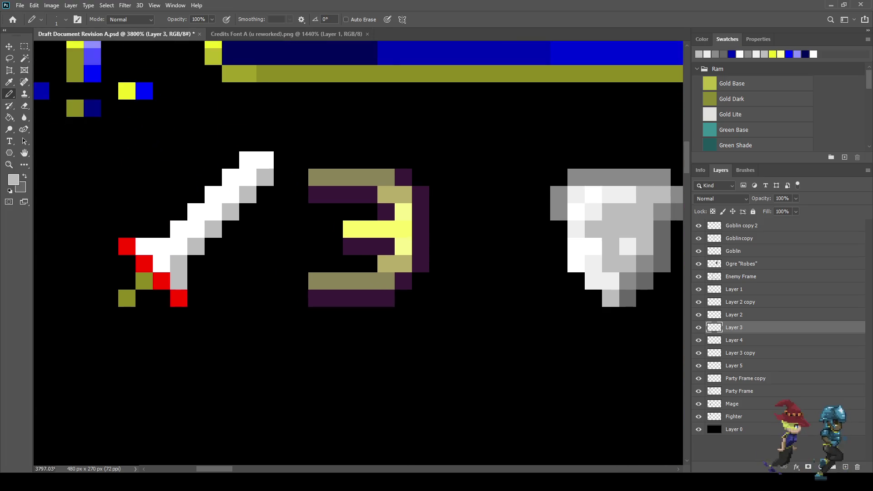
pyautogui.scroll(1, 191, 228)
pyautogui.click(159, 266)
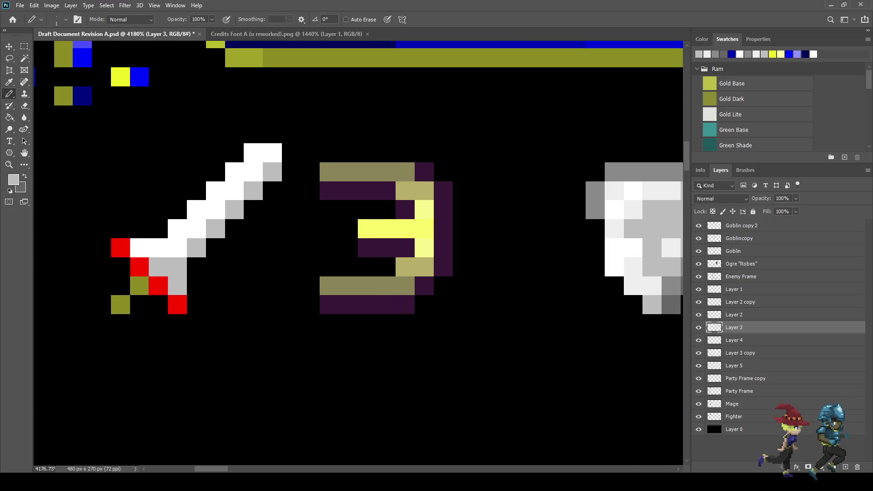
pyautogui.keyDown('shift'); pyautogui.click(253, 172); pyautogui.keyUp('shift')
pyautogui.click(272, 153)
pyautogui.scroll(-5, 276, 267)
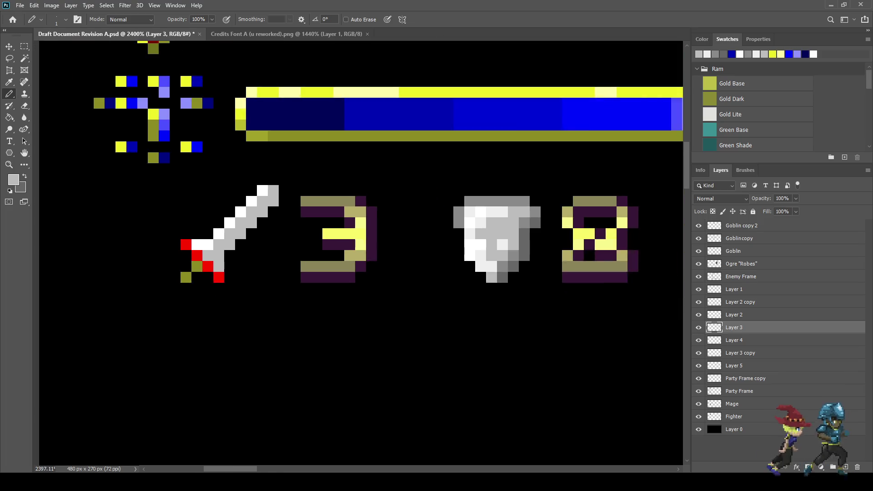
pyautogui.scroll(-1, 354, 273)
pyautogui.scroll(8, 354, 273)
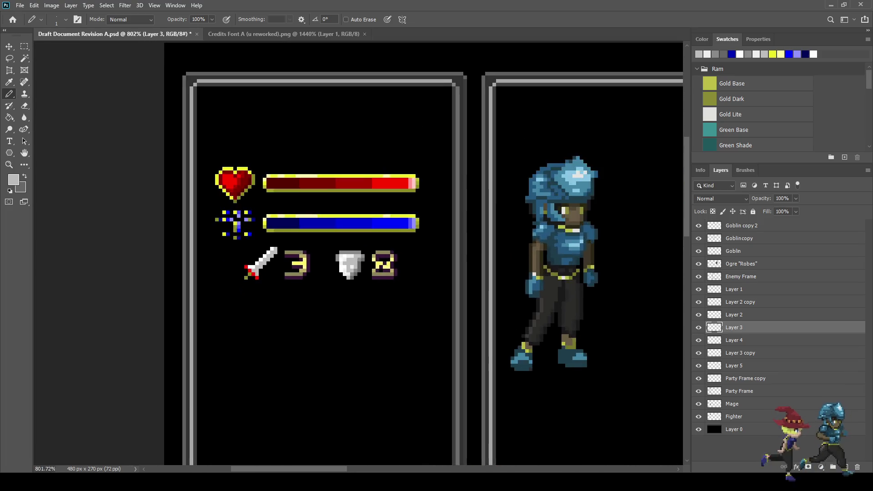
# Step: Darken a diagonal shading line along the blade in darker grey
pyautogui.press('i')
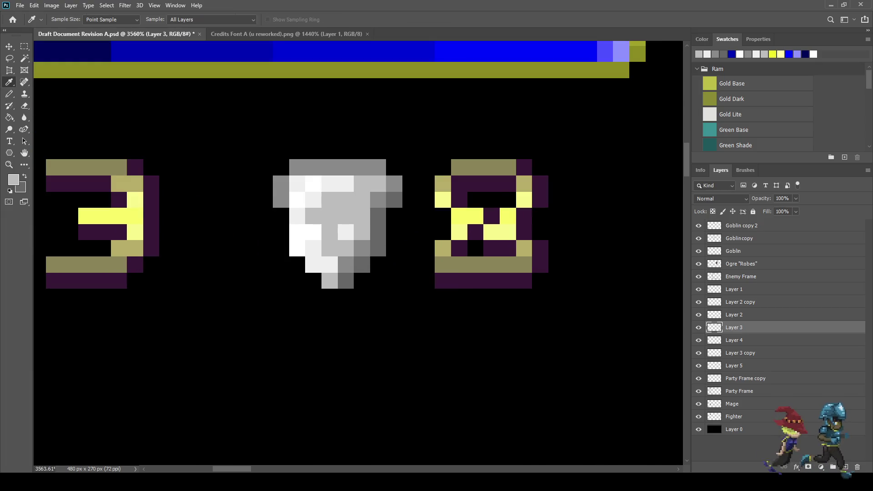
pyautogui.scroll(-2, 357, 253)
pyautogui.press('b')
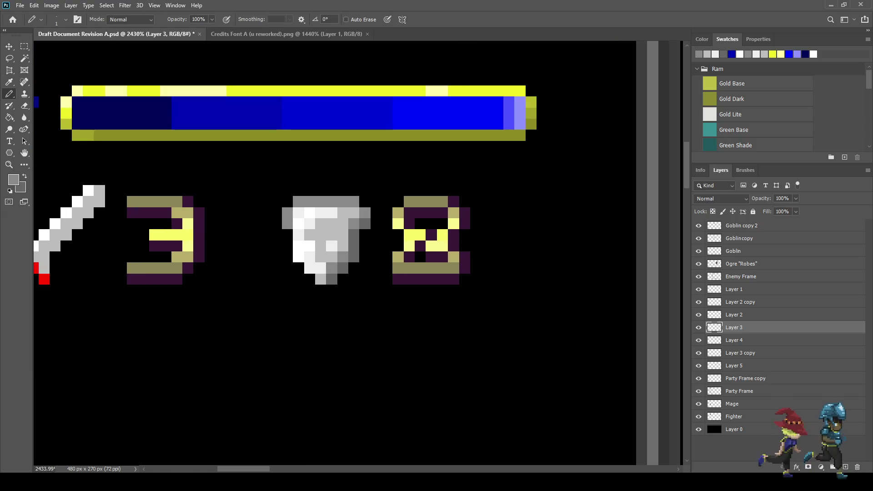
pyautogui.scroll(3, 232, 256)
pyautogui.click(216, 263)
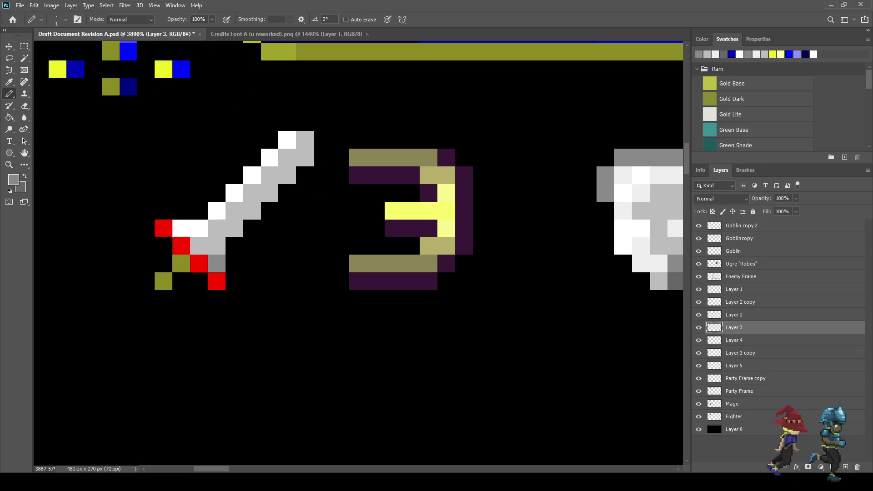
pyautogui.click(217, 245)
pyautogui.keyDown('shift'); pyautogui.click(287, 176); pyautogui.keyUp('shift')
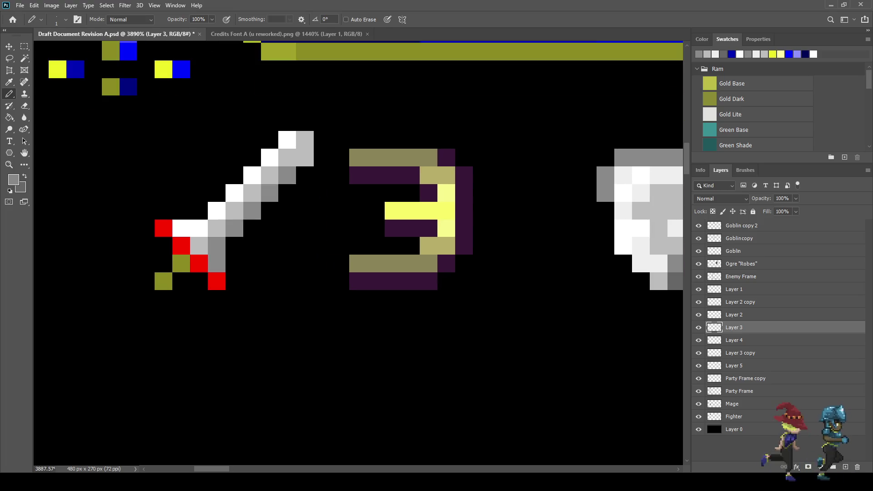
pyautogui.click(304, 157)
pyautogui.scroll(-5, 333, 294)
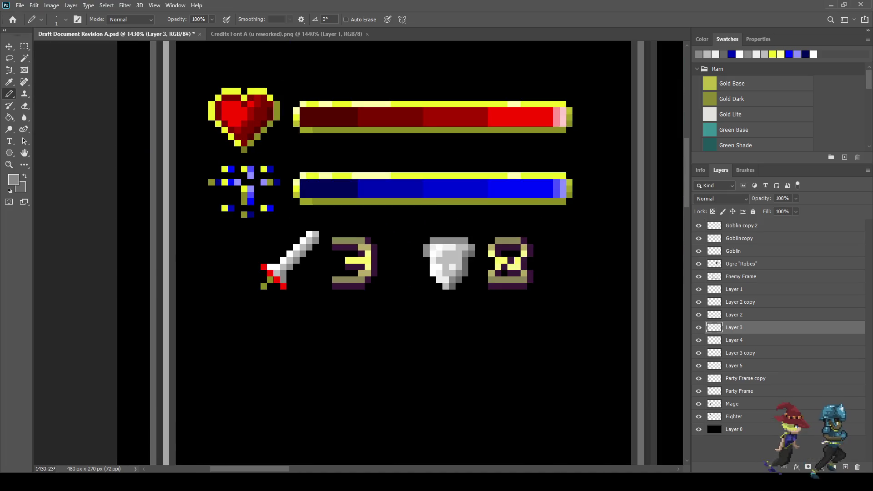
pyautogui.scroll(2, 410, 293)
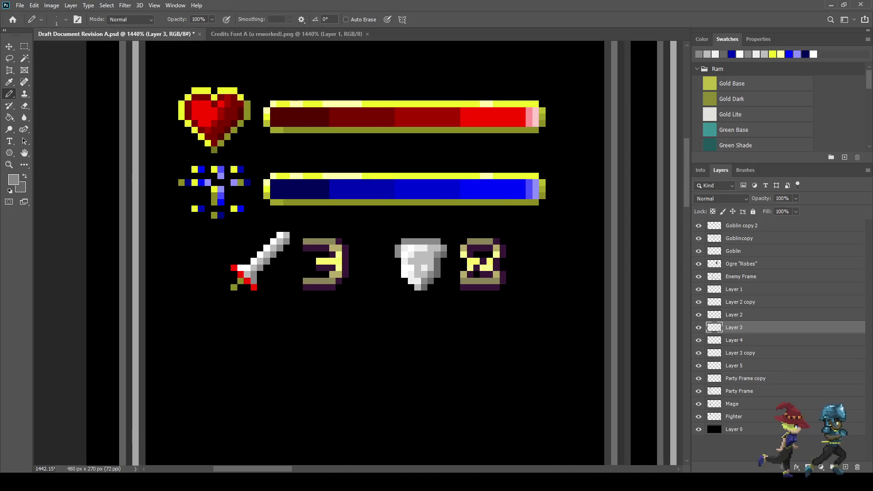
pyautogui.scroll(-5, 410, 294)
pyautogui.scroll(-3, 412, 290)
pyautogui.scroll(12, 413, 290)
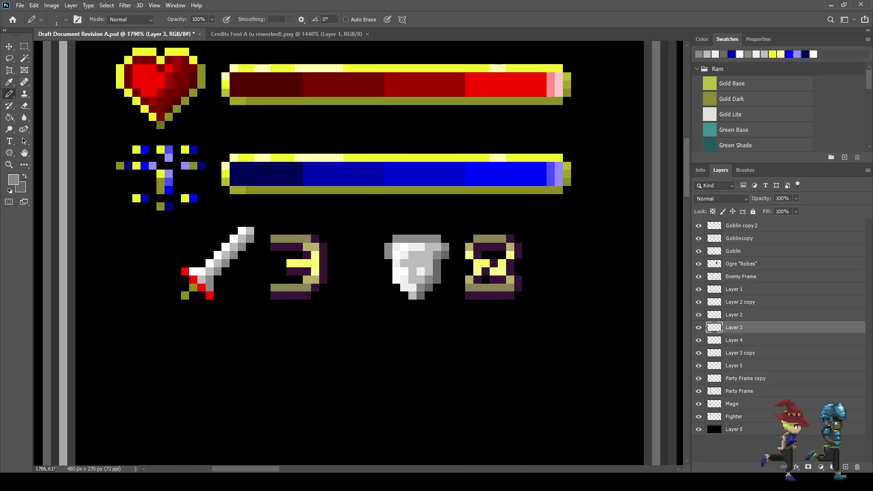
# Step: Paint a blue strip and pixels along the shield's right side
pyautogui.press('i')
pyautogui.click(343, 175)
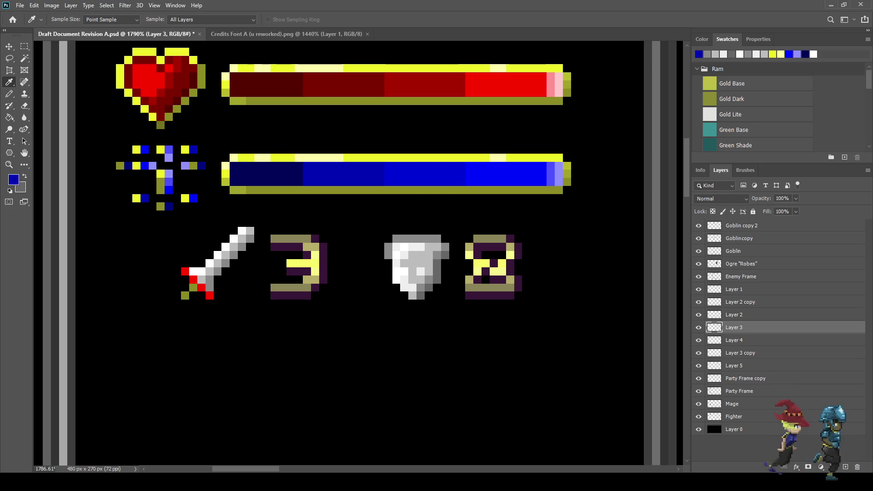
pyautogui.press('b')
pyautogui.scroll(2, 402, 290)
pyautogui.moveTo(445, 263); pyautogui.dragTo(441, 299)
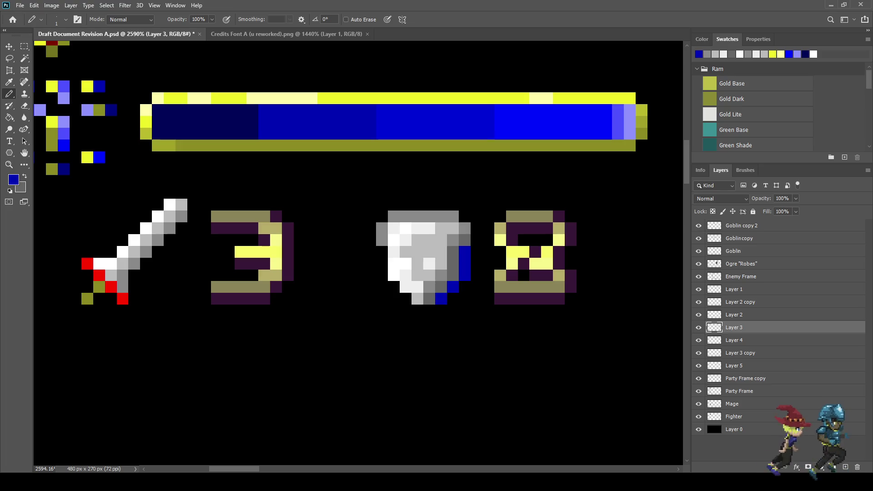
pyautogui.click(477, 239)
pyautogui.click(476, 228)
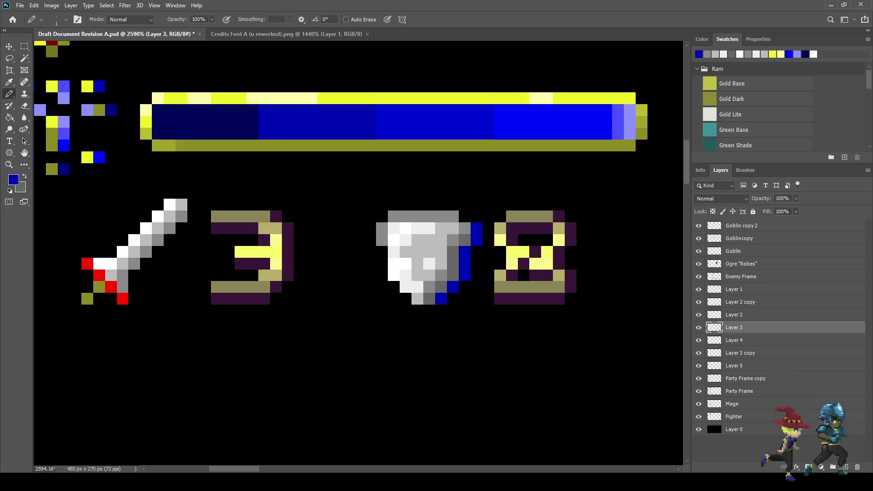
pyautogui.scroll(-5, 429, 266)
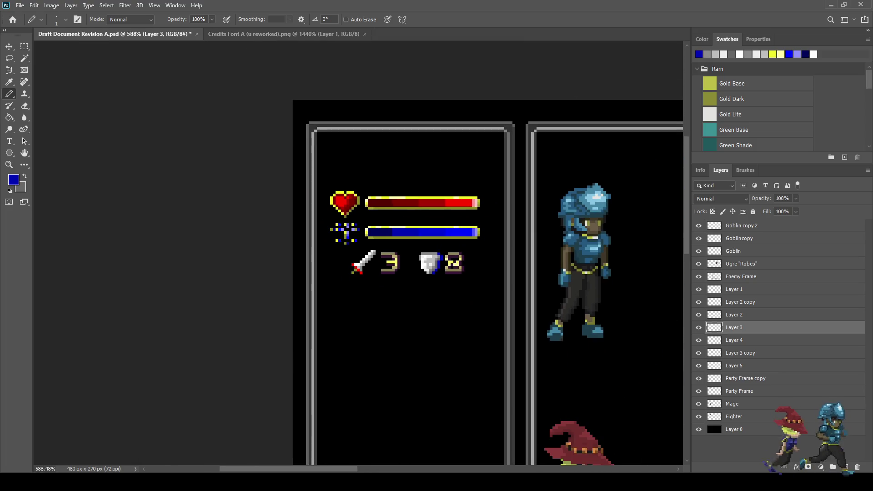
pyautogui.scroll(-1, 434, 308)
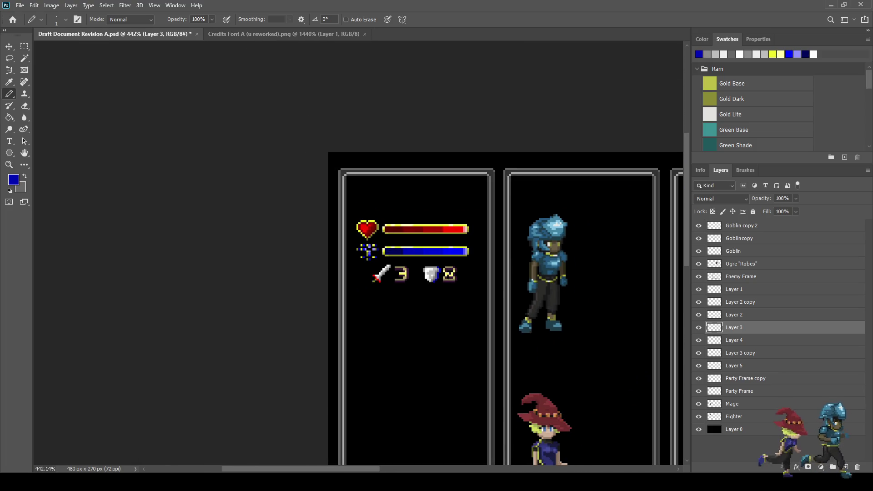
pyautogui.scroll(6, 433, 276)
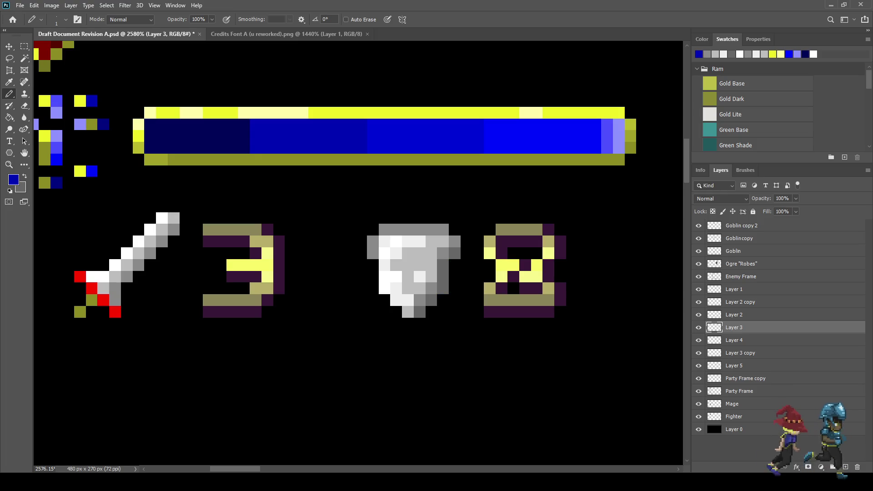
# Step: On the shield layer, paint dark-blue pixels along the shield's right and lower edges
pyautogui.click(698, 327)
pyautogui.click(699, 327)
pyautogui.click(740, 352)
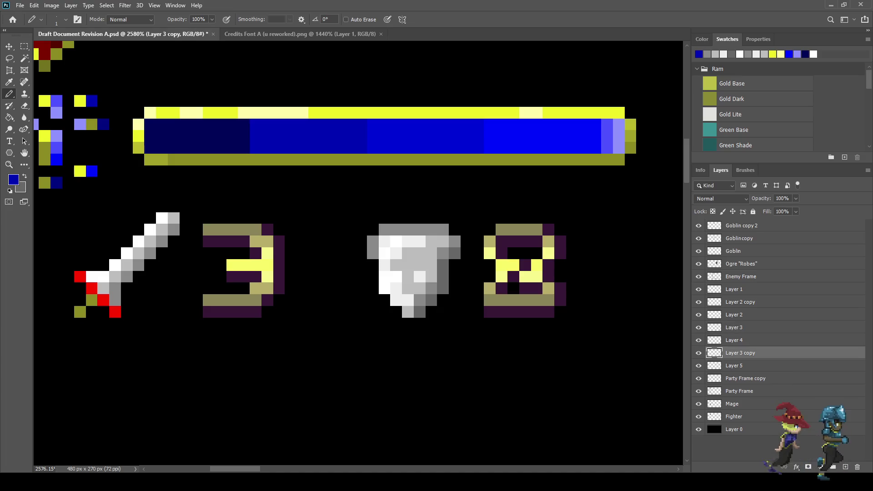
pyautogui.moveTo(467, 242); pyautogui.dragTo(454, 277)
pyautogui.click(454, 288)
pyautogui.click(443, 300)
pyautogui.click(431, 311)
# Step: Nudge the shield icon one pixel left and fit the battle screen in view
pyautogui.scroll(-5, 459, 324)
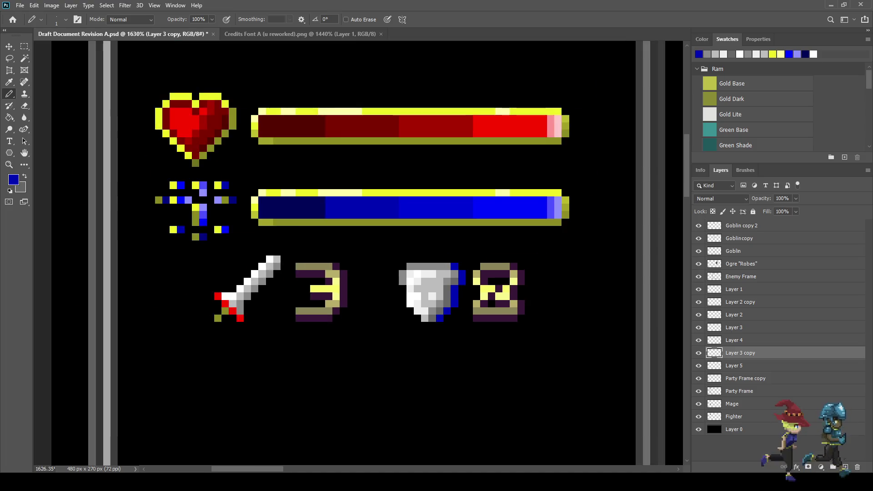
pyautogui.scroll(3, 445, 315)
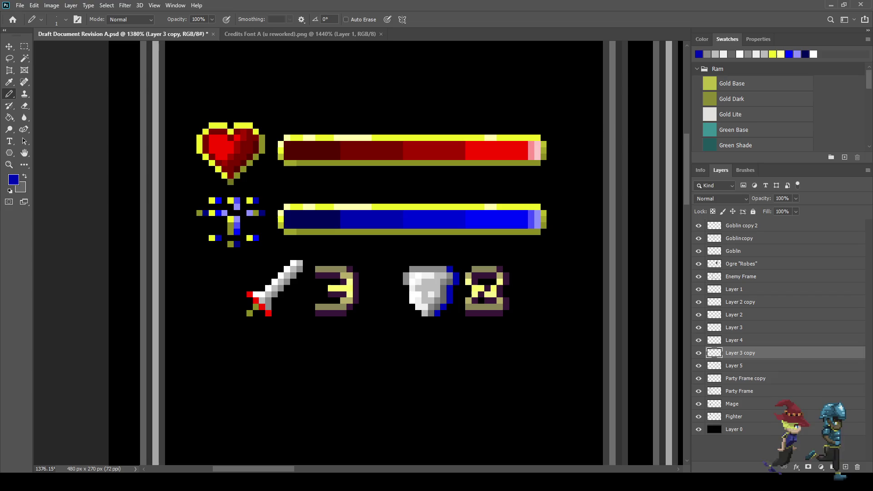
pyautogui.hotkey('ctrl', 'Left')
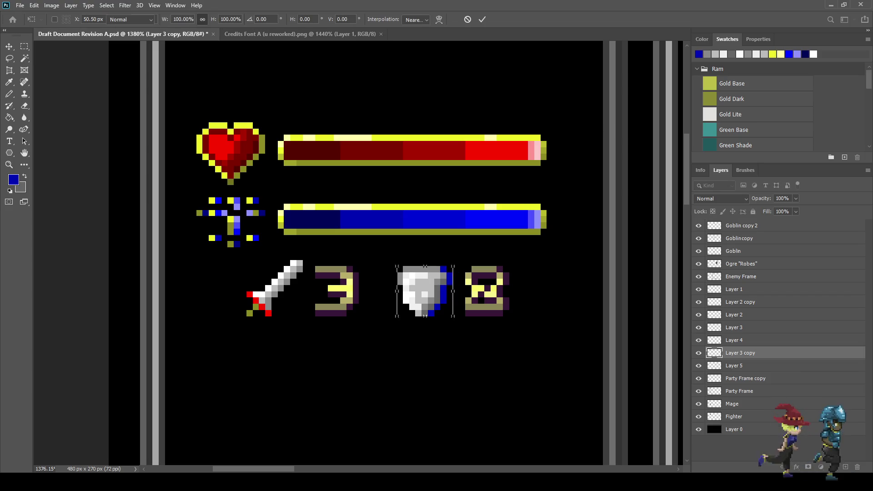
pyautogui.scroll(-6, 359, 253)
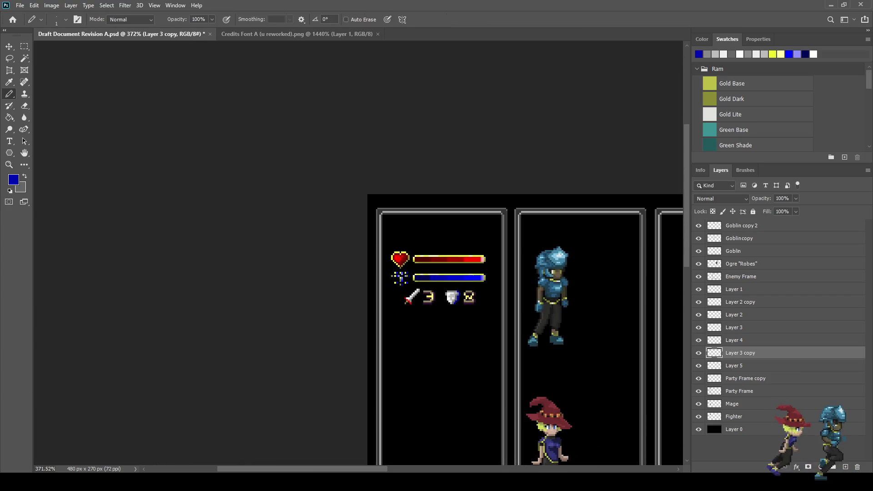
pyautogui.scroll(5, 104, 159)
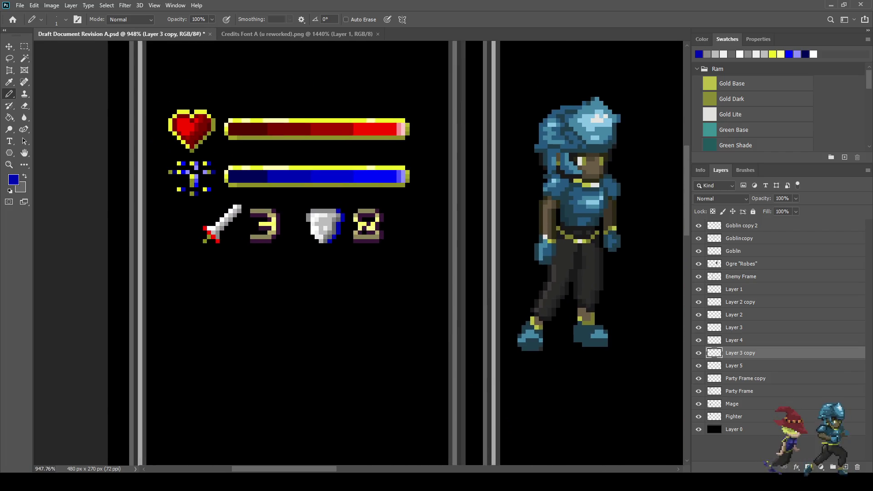
pyautogui.hotkey('ctrl', '0')
pyautogui.write('GP Shield')
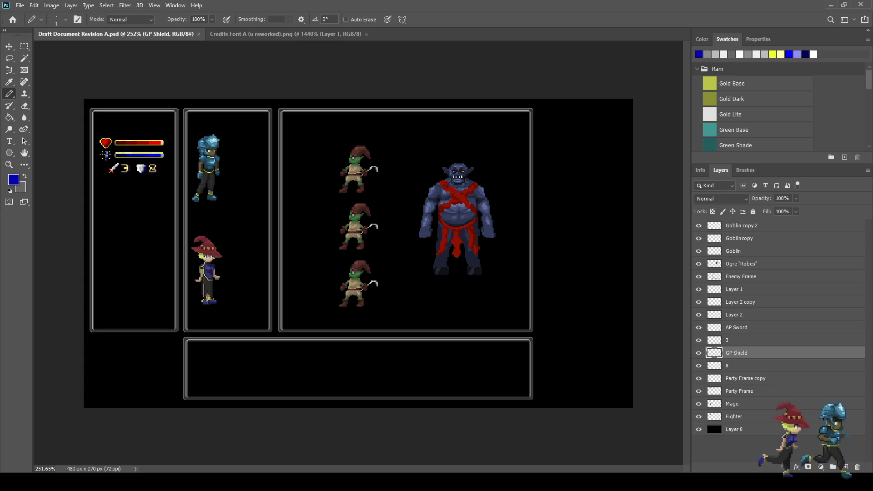
# Step: Zoom the canvas to 446% on the sword 3, shield 8 status row
pyautogui.scroll(3, 252, 233)
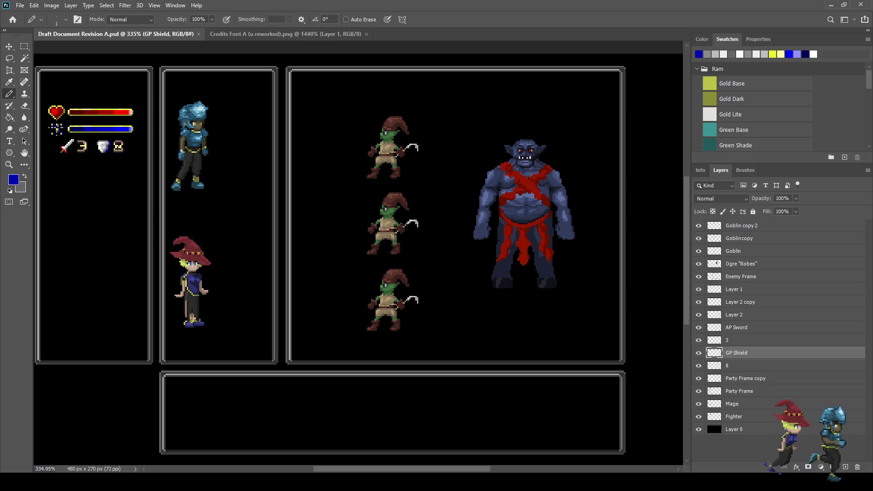
pyautogui.scroll(3, 473, 235)
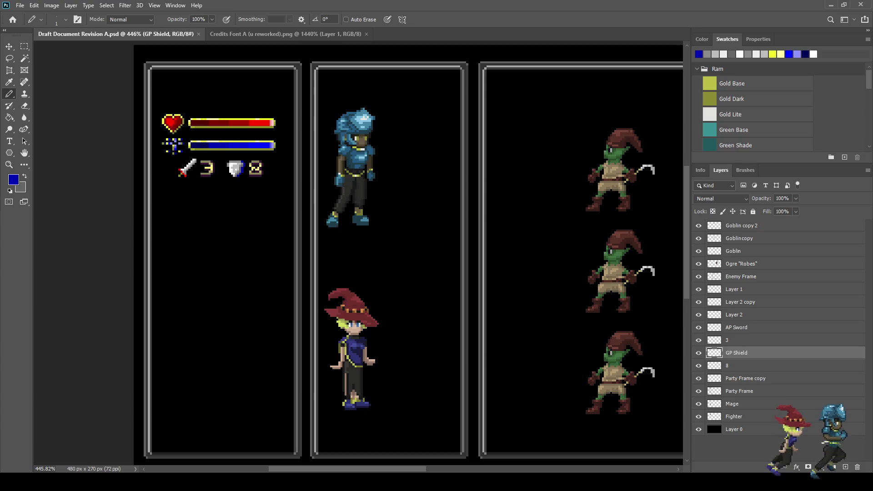
# Step: Move the AP Sword, 3, GP Shield and 8 layers down and left by a pixel
pyautogui.click(736, 327)
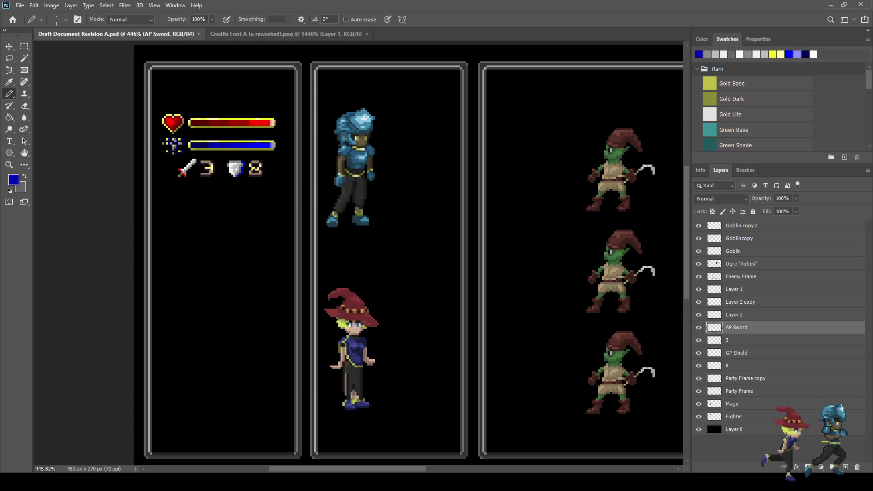
pyautogui.keyDown('shift'); pyautogui.click(736, 365); pyautogui.keyUp('shift')
pyautogui.scroll(2, 191, 152)
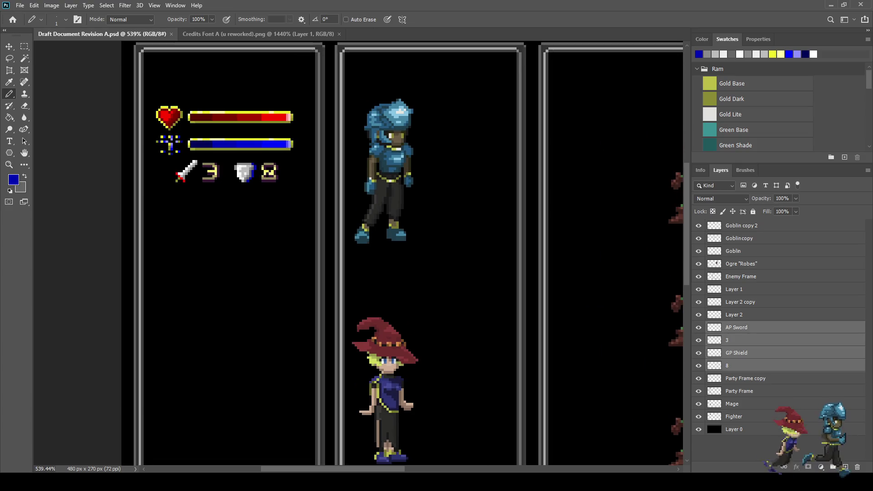
pyautogui.hotkey('ctrl', 't')
pyautogui.press('Left')
pyautogui.press('Down')
pyautogui.press('Right')
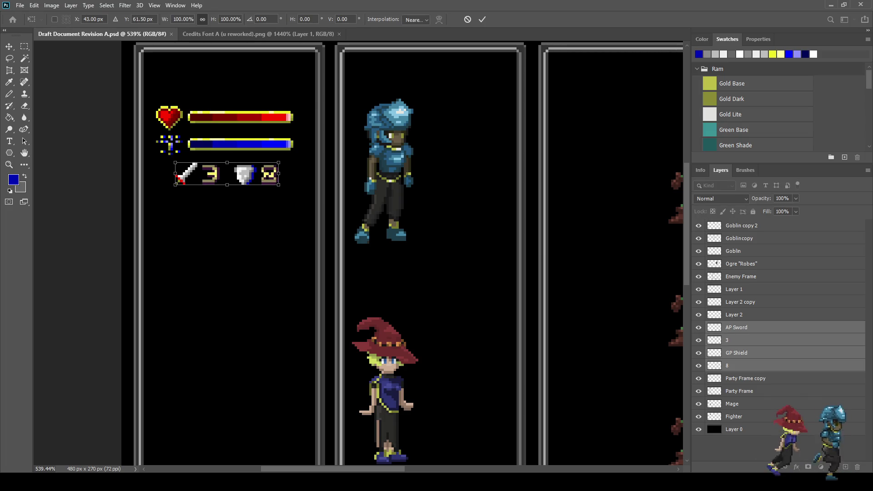
pyautogui.press('Return')
pyautogui.press('b')
# Step: Save the battle screen and view it at actual size
pyautogui.hotkey('ctrl', 's')
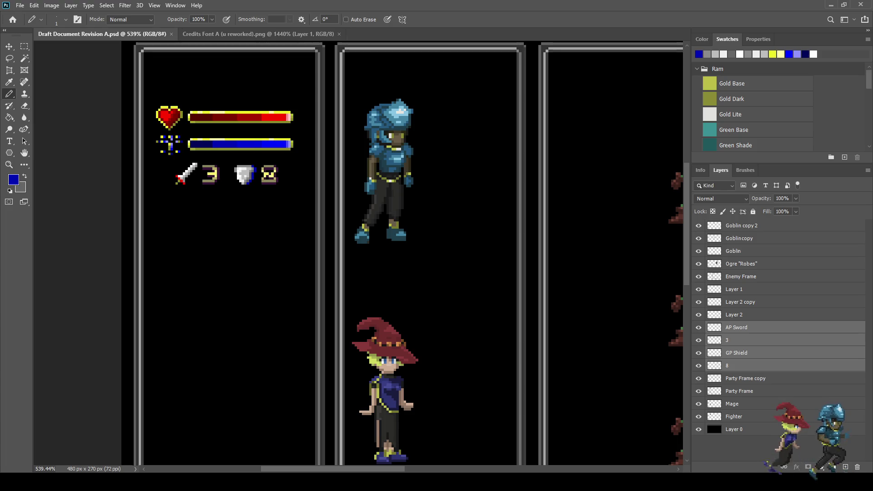
pyautogui.hotkey('ctrl', '1')
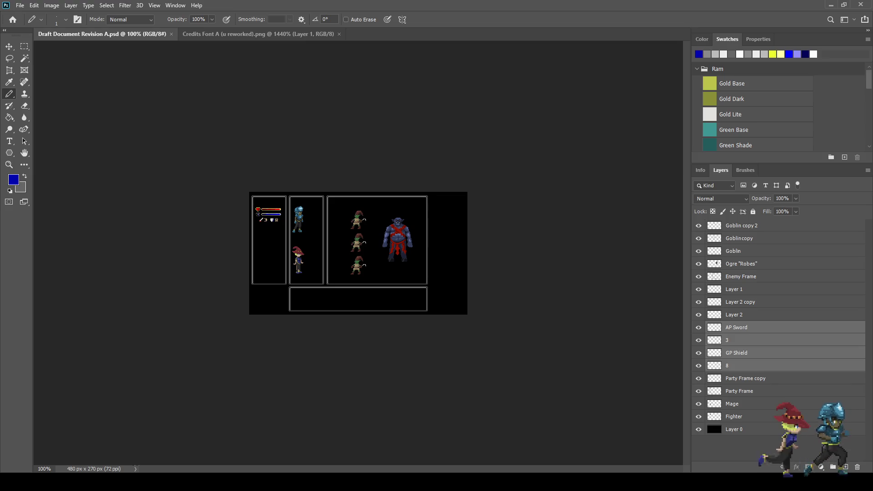
pyautogui.scroll(5, 349, 252)
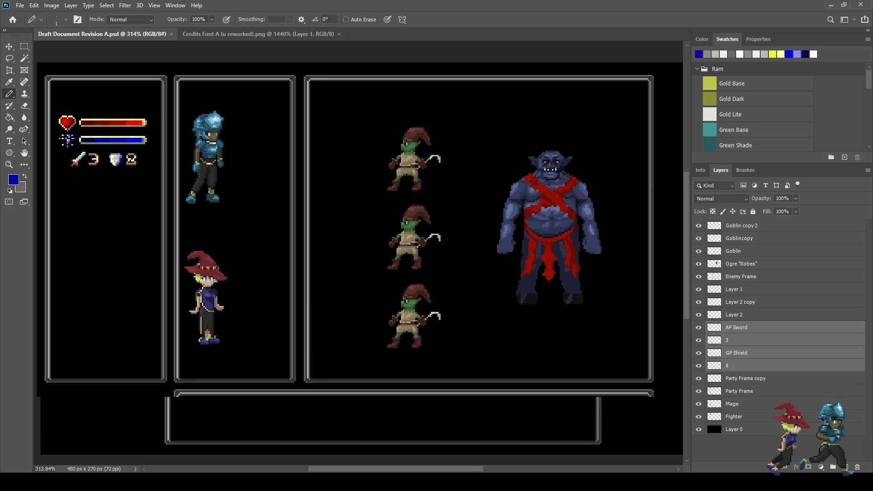
pyautogui.scroll(3, 78, 131)
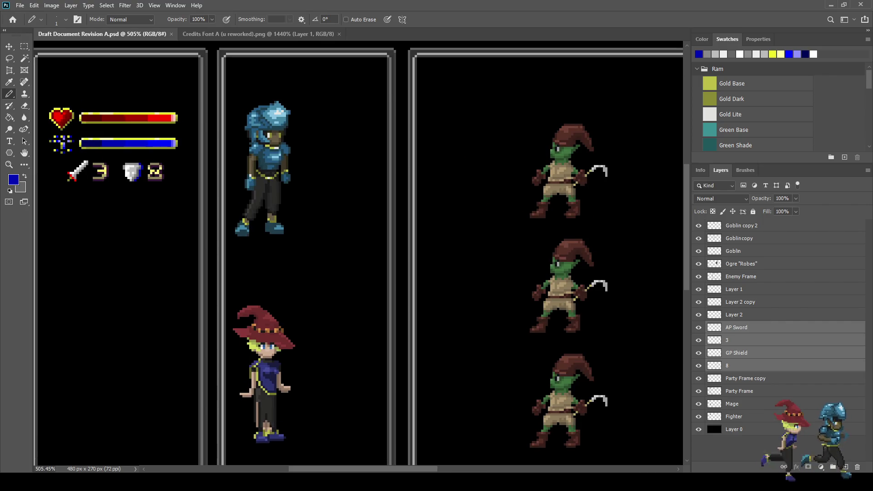
pyautogui.scroll(-2, 127, 138)
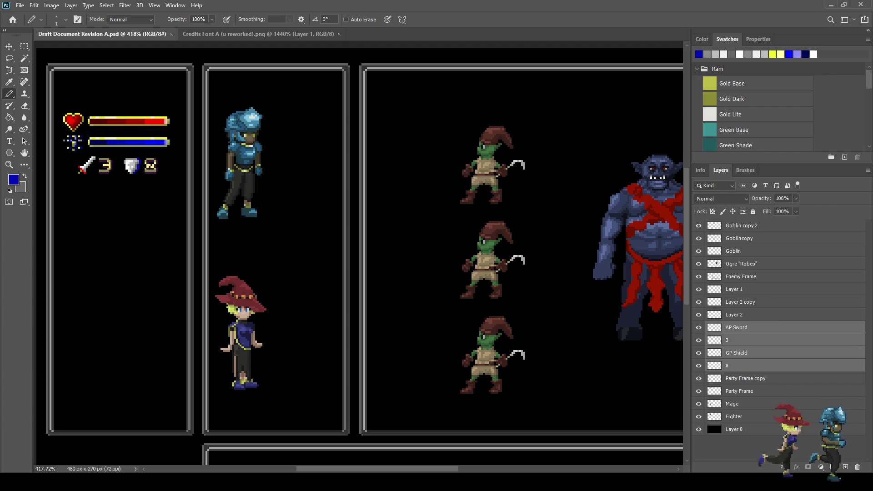
# Step: Select the two party frame layers plus the Enemy Frame layer
pyautogui.click(739, 391)
pyautogui.keyDown('shift'); pyautogui.click(745, 378); pyautogui.keyUp('shift')
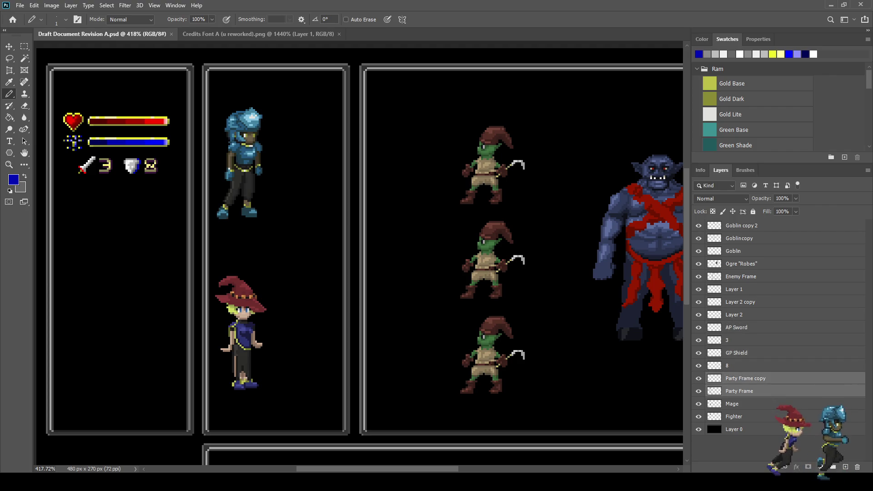
pyautogui.keyDown('ctrl'); pyautogui.click(740, 277); pyautogui.keyUp('ctrl')
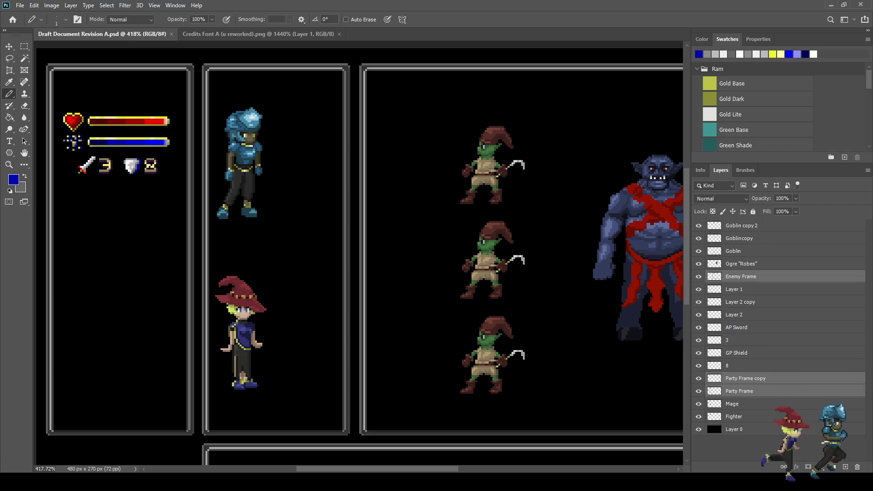
pyautogui.scroll(-7, 139, 168)
pyautogui.scroll(2, 138, 168)
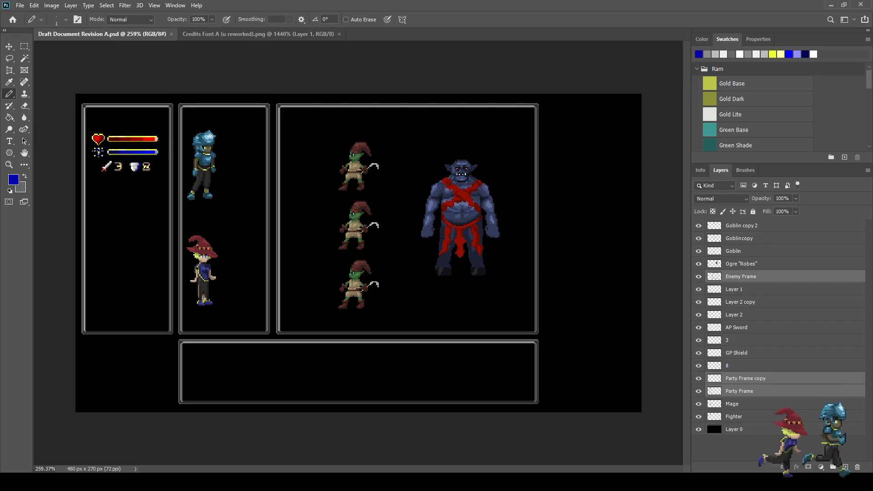
# Step: Check Layer 2, Layer 2 copy and Layer 1 contents, add Layer 1, then deselect
pyautogui.click(698, 314)
pyautogui.click(698, 314)
pyautogui.click(698, 302)
pyautogui.click(698, 302)
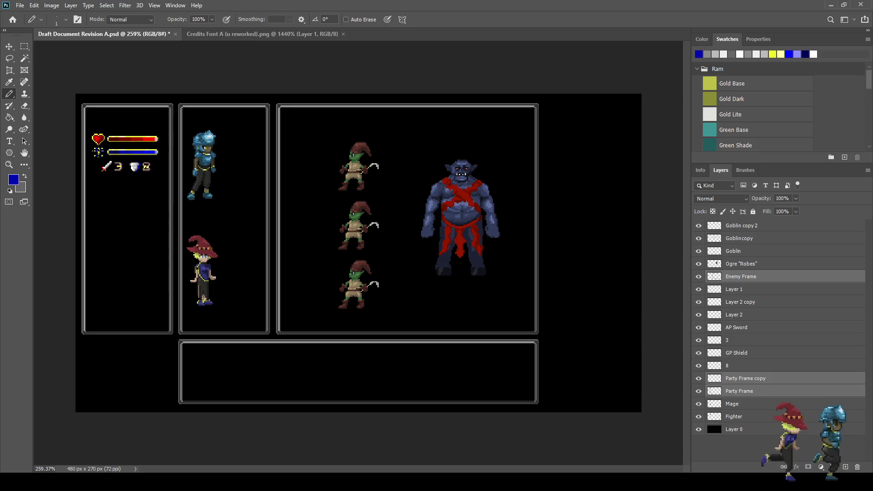
pyautogui.click(698, 289)
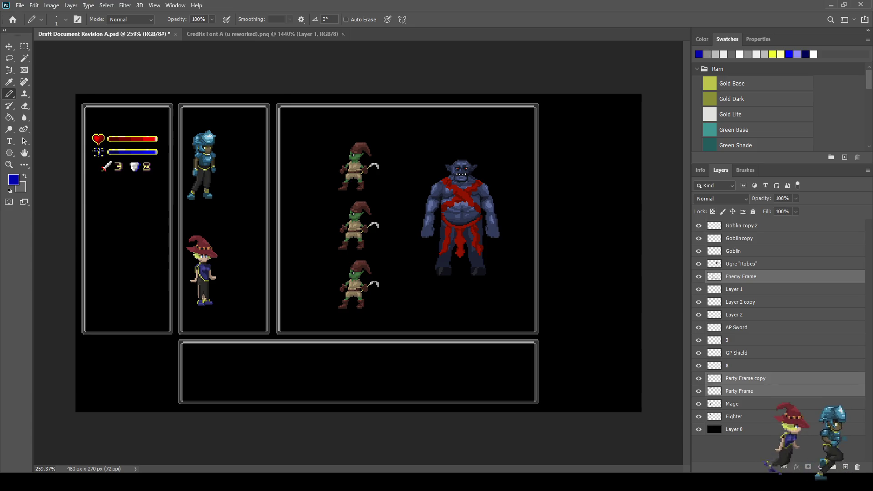
pyautogui.keyDown('ctrl'); pyautogui.click(734, 289); pyautogui.keyUp('ctrl')
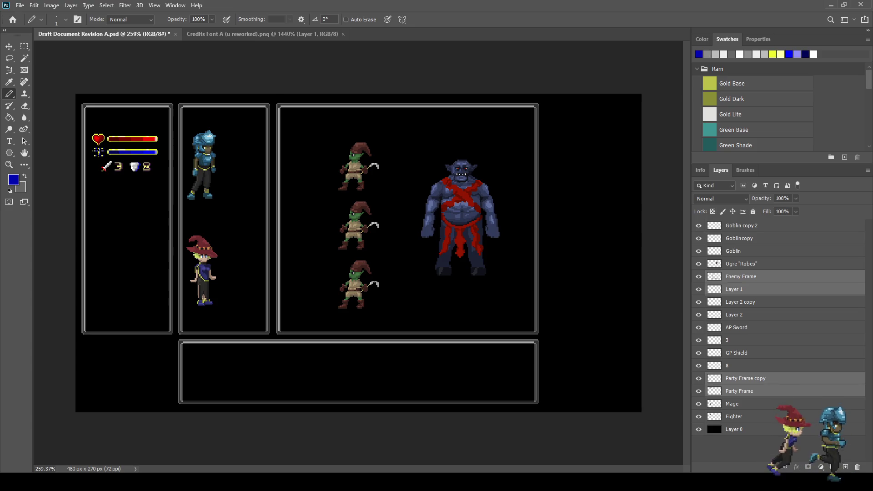
pyautogui.hotkey('ctrl', 'd')
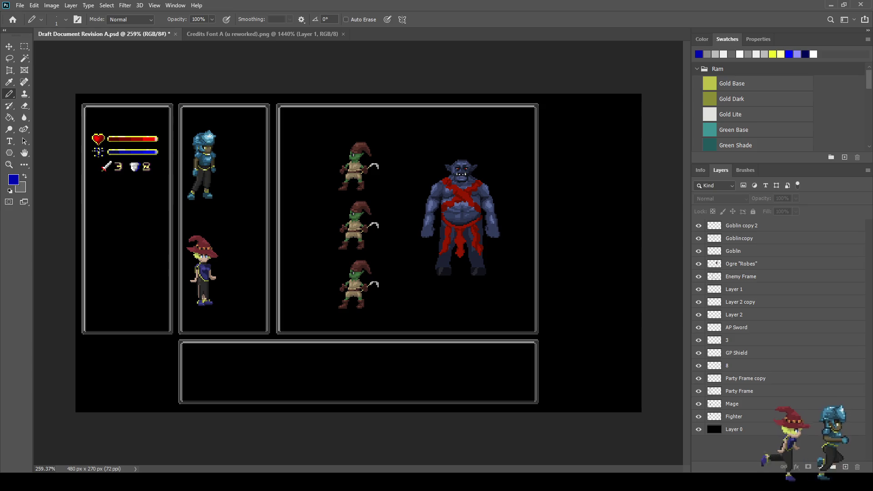
# Step: Close the Credits Font A document
pyautogui.scroll(3, 459, 218)
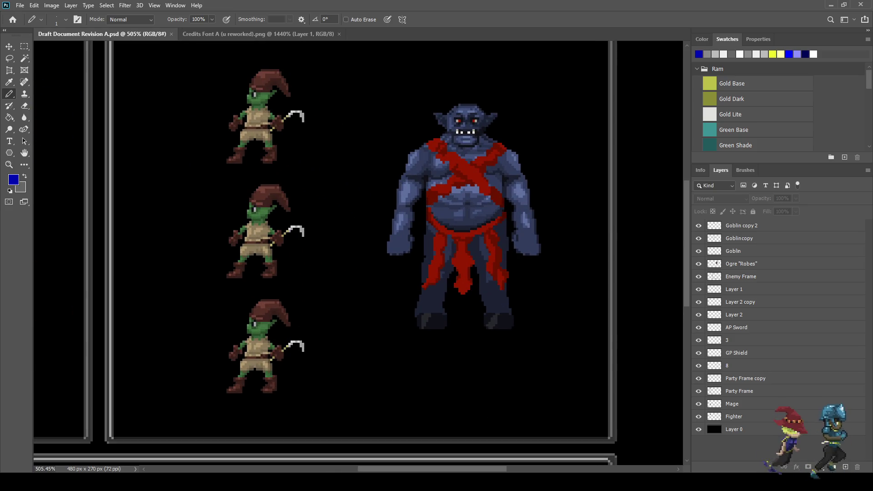
pyautogui.hotkey('ctrl', 'Tab')
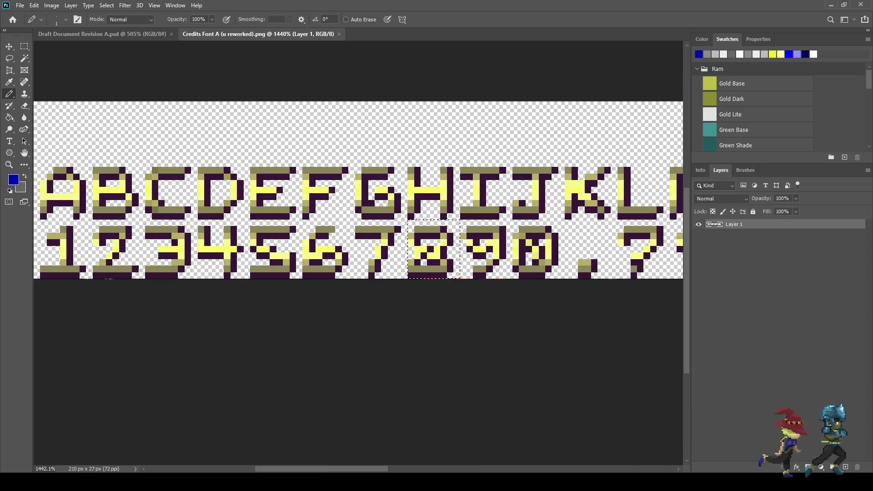
pyautogui.click(338, 34)
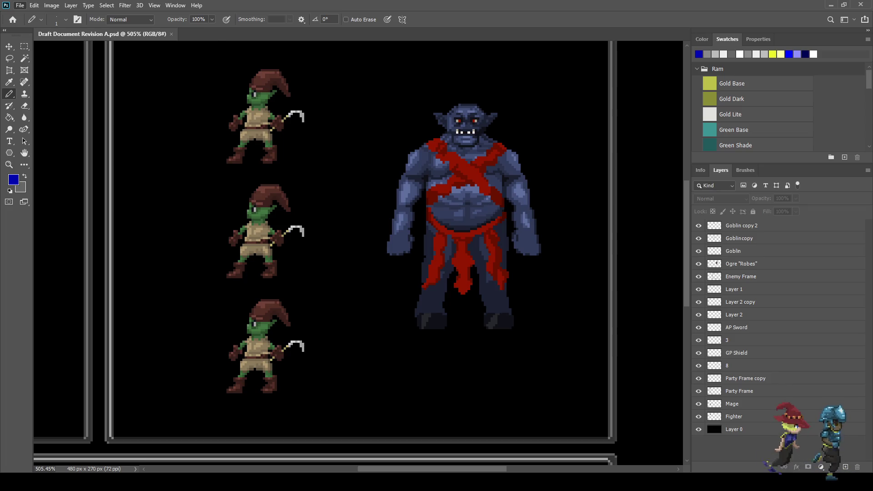
pyautogui.keyDown('alt'); pyautogui.scroll(6, 318, 228); pyautogui.keyUp('alt')
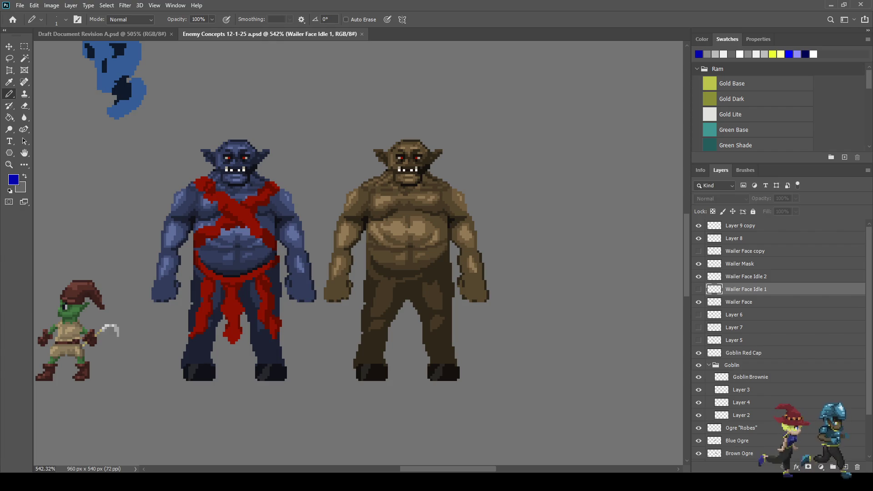
# Step: Zoom out on the Enemy Concepts canvas and bring up its animation timeline
pyautogui.scroll(-2, 354, 218)
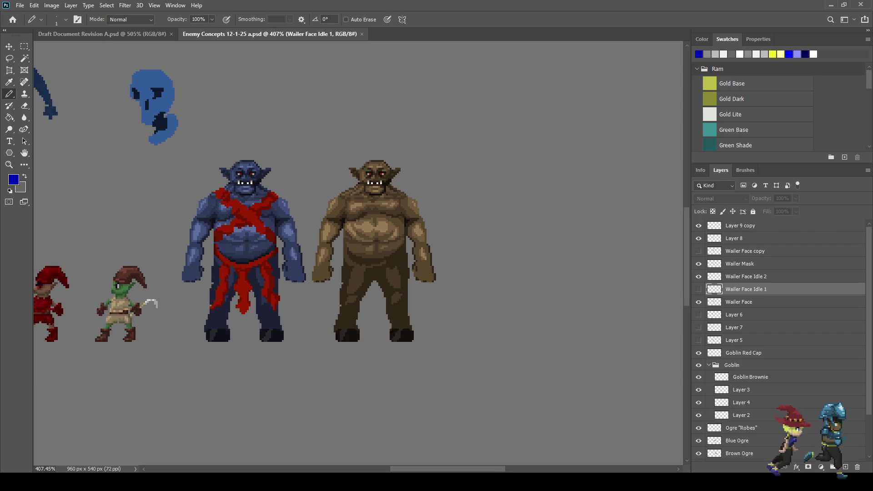
pyautogui.scroll(3, 355, 218)
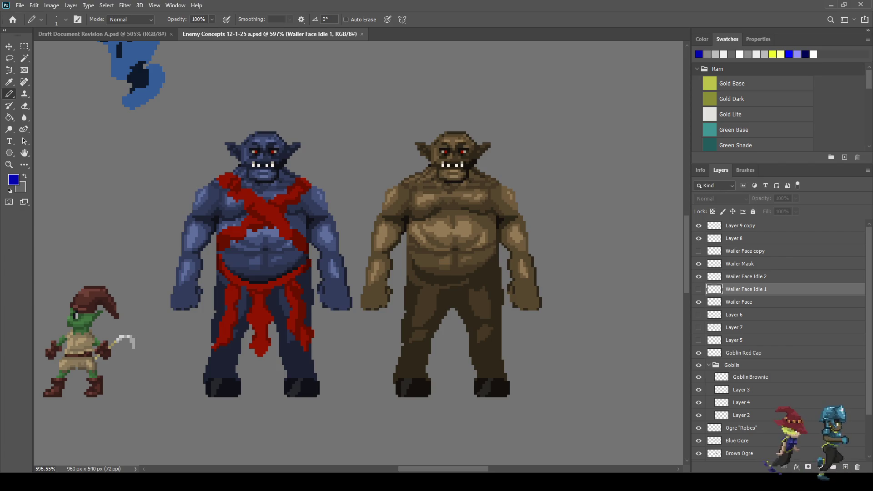
pyautogui.scroll(-4, 275, 318)
pyautogui.scroll(3, 275, 318)
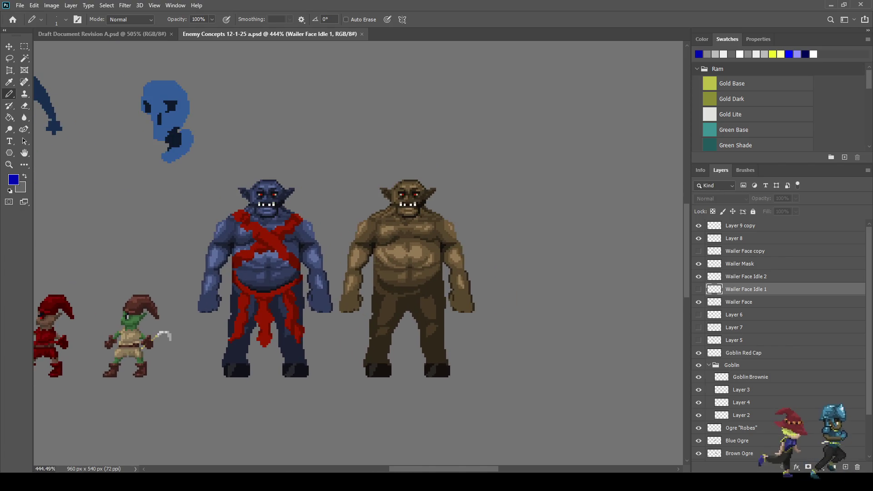
pyautogui.scroll(-4, 629, 237)
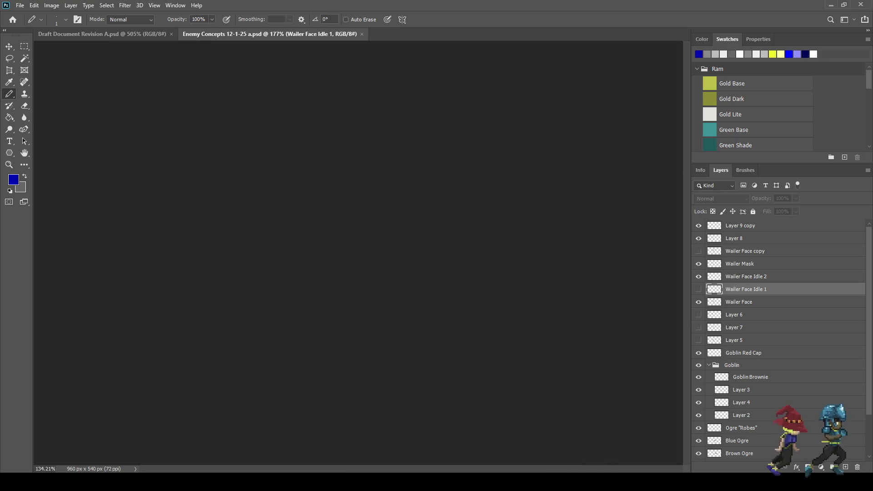
pyautogui.scroll(2, 629, 237)
pyautogui.scroll(1, 410, 245)
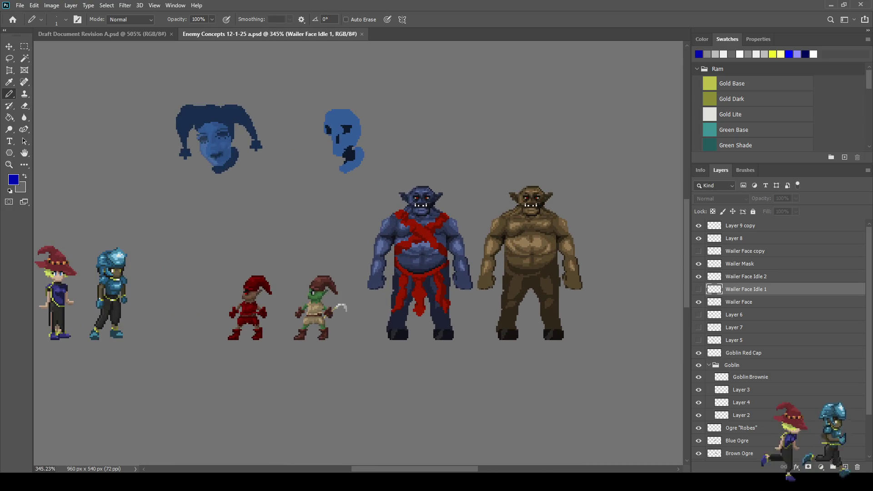
pyautogui.scroll(-1, 391, 191)
pyautogui.scroll(1, 409, 205)
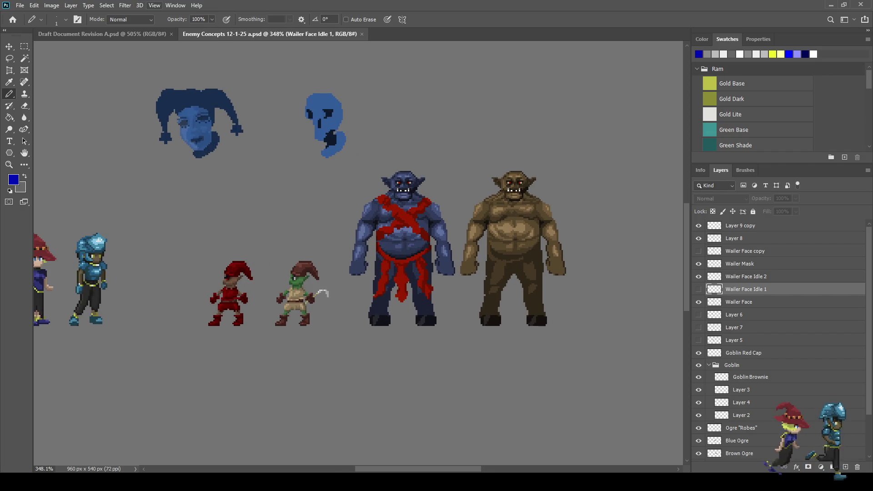
pyautogui.click(191, 373)
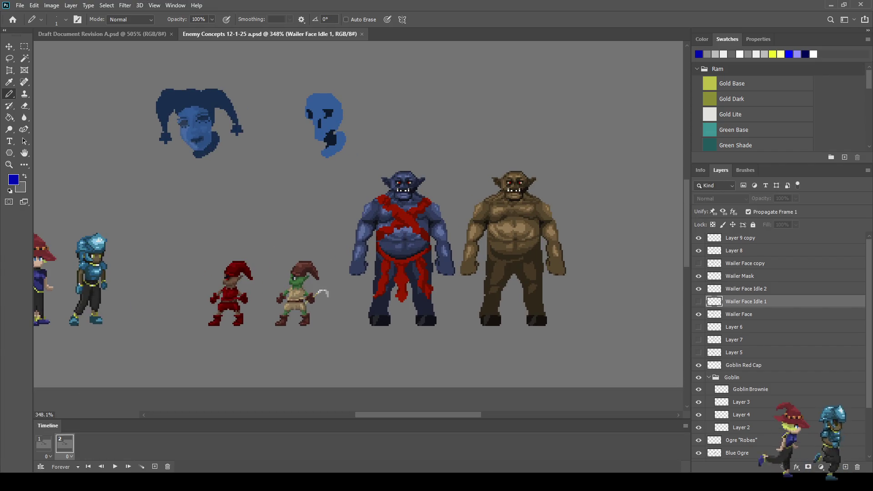
# Step: Stop the sprite animation playback with the spacebar and close the Enemy Concepts document
pyautogui.scroll(2, 275, 87)
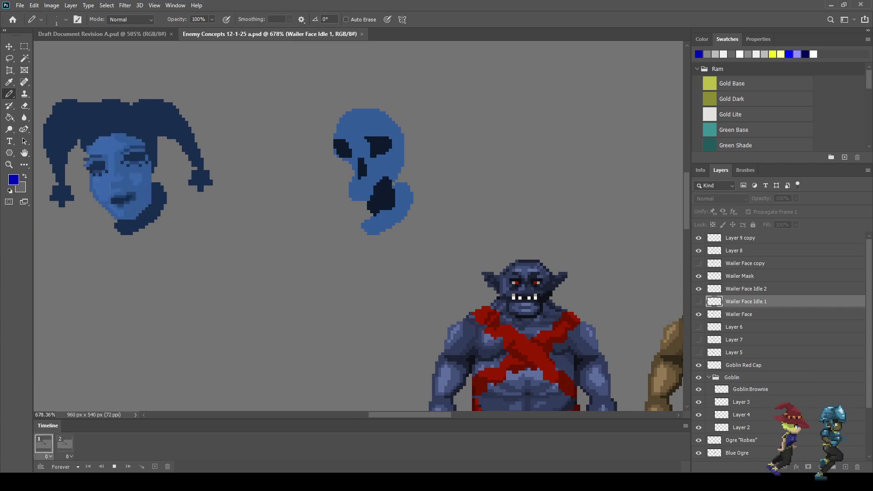
pyautogui.scroll(-4, 286, 192)
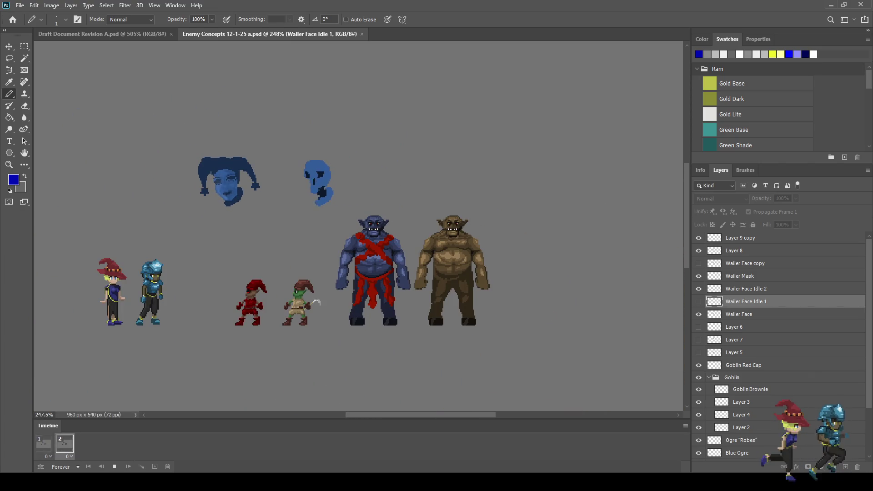
pyautogui.press('space')
pyautogui.click(361, 34)
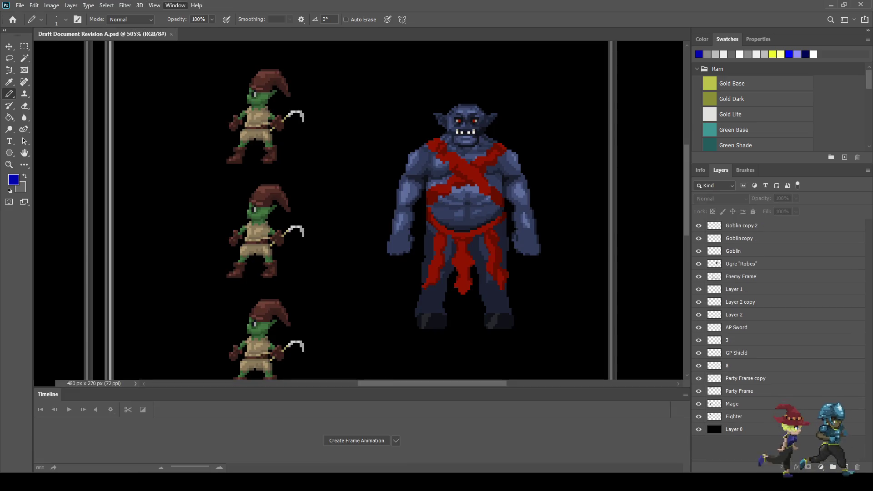
# Step: Select the Fighter and Mage layers and move both sprites down 11 pixels
pyautogui.scroll(-3, 358, 253)
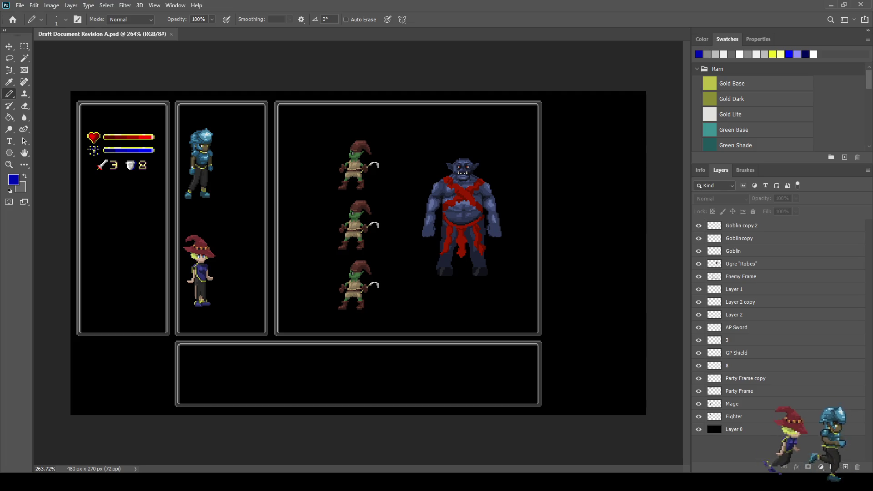
pyautogui.click(733, 416)
pyautogui.keyDown('shift'); pyautogui.click(731, 404); pyautogui.keyUp('shift')
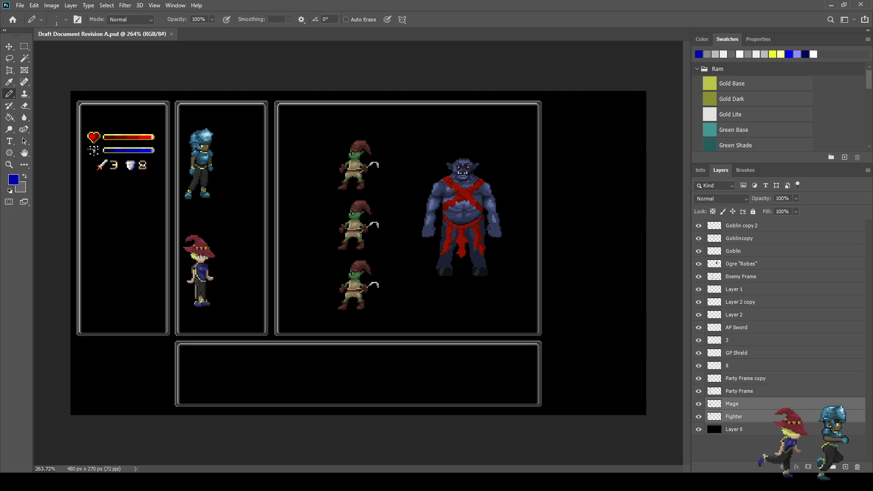
pyautogui.click(733, 416)
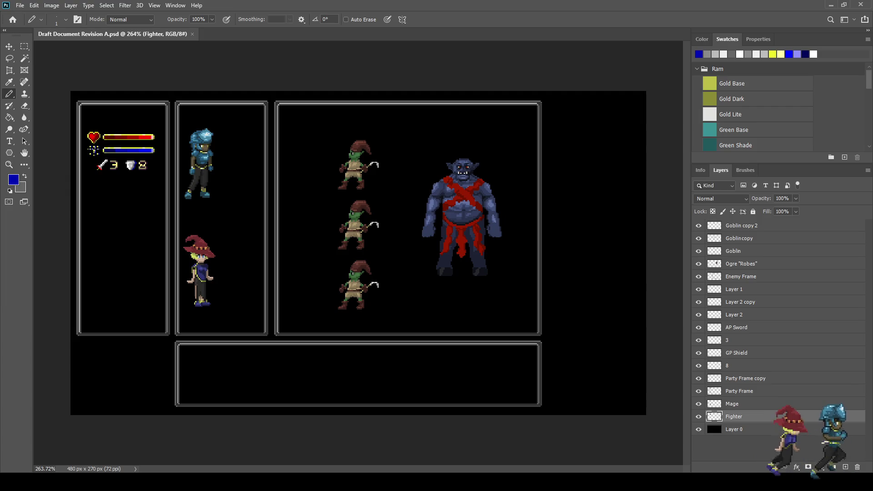
pyautogui.keyDown('shift'); pyautogui.click(732, 403); pyautogui.keyUp('shift')
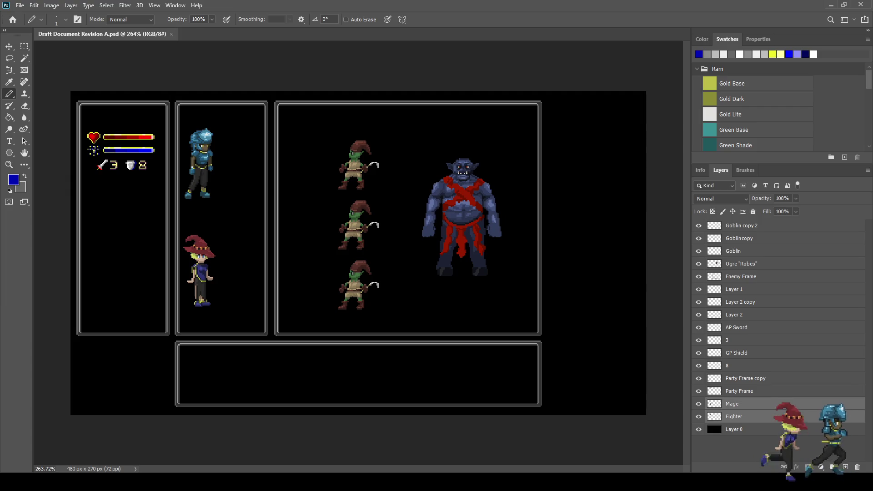
pyautogui.hotkey('ctrl', 't')
pyautogui.hotkey('shift', 'Down')
pyautogui.press('Down')
pyautogui.press('Down')
pyautogui.press('Down')
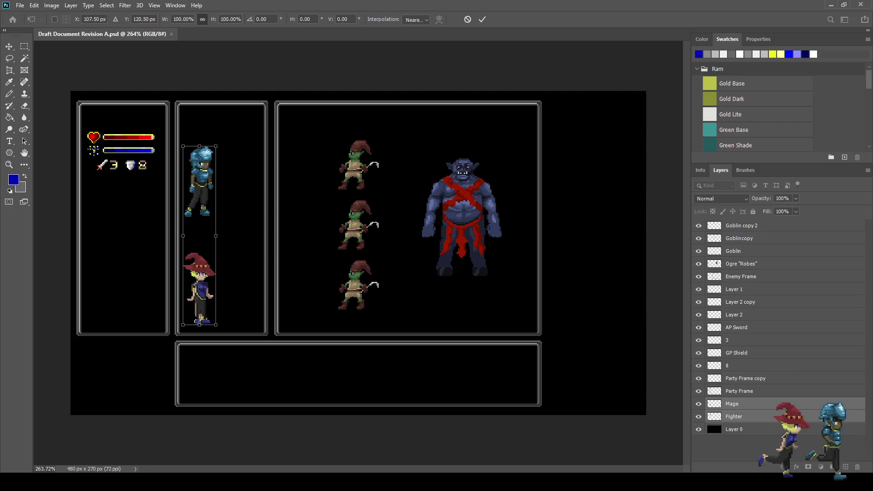
pyautogui.press('Return')
pyautogui.press('b')
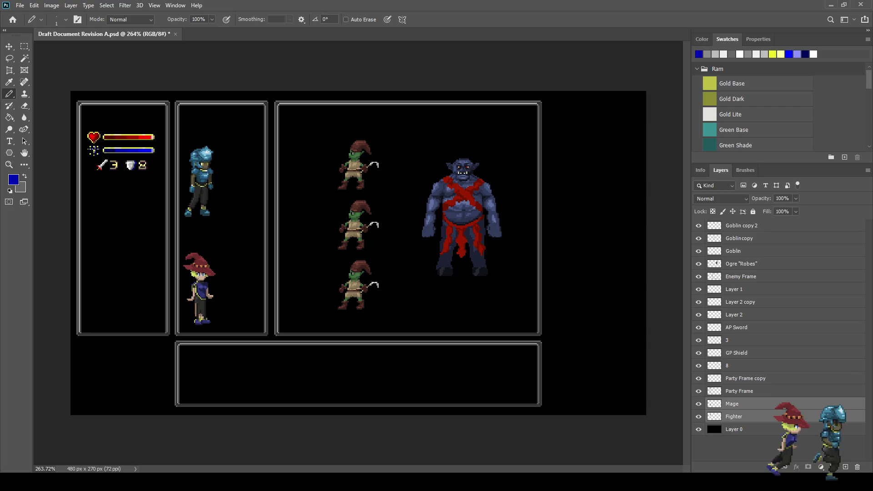
# Step: Nudge the Fighter sprite alone down one more pixel
pyautogui.click(733, 417)
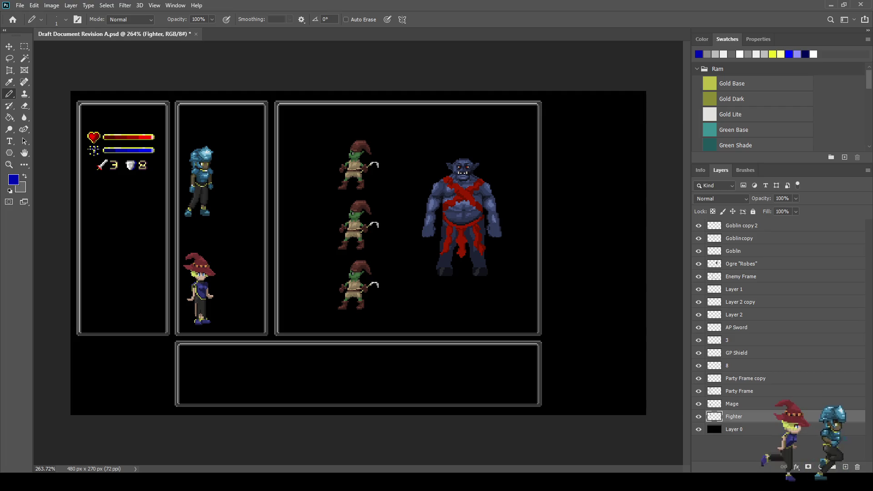
pyautogui.hotkey('ctrl', 't')
pyautogui.press('Down')
pyautogui.press('Down')
pyautogui.press('Down')
pyautogui.press('Down')
pyautogui.press('Down')
pyautogui.press('Down')
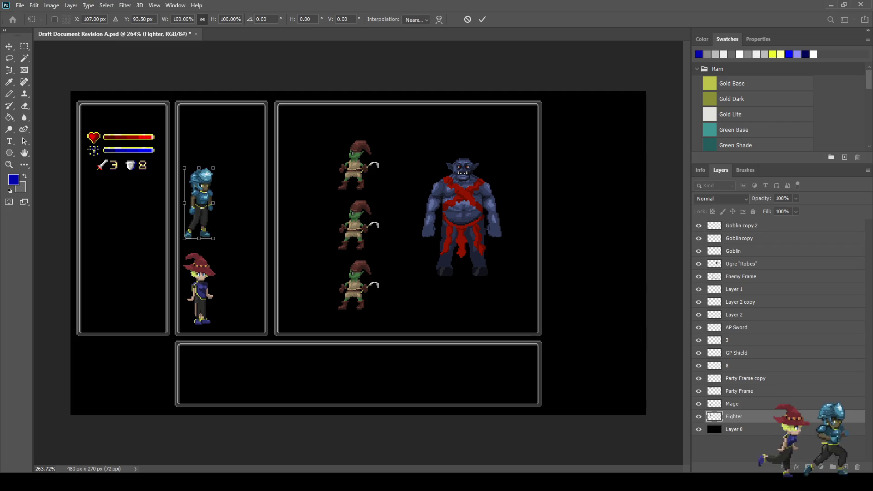
pyautogui.press('Return')
pyautogui.press('b')
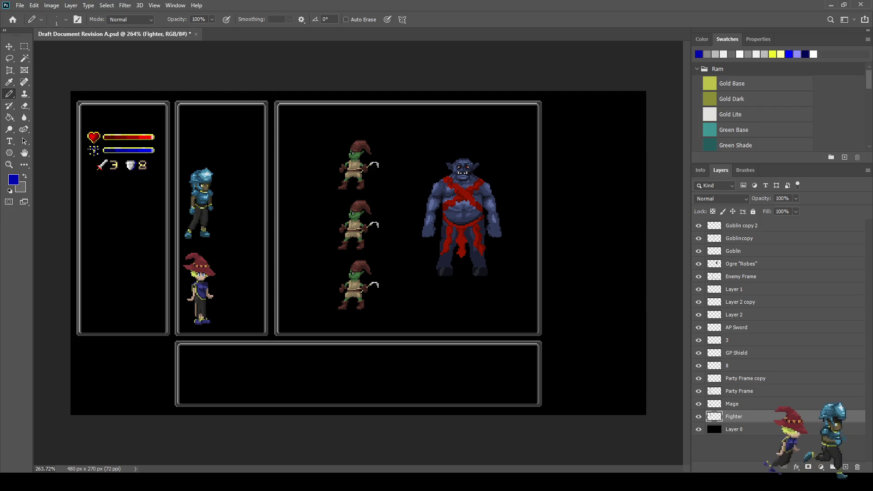
# Step: Raise the Fighter and Mage sprites together by two pixels
pyautogui.keyDown('shift'); pyautogui.click(732, 404); pyautogui.keyUp('shift')
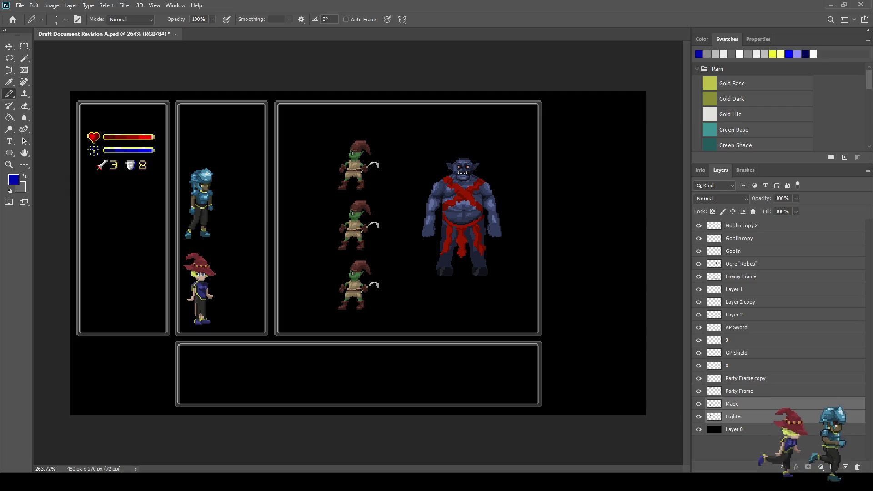
pyautogui.hotkey('ctrl', 't')
pyautogui.press('Up')
pyautogui.press('Up')
pyautogui.press('Up')
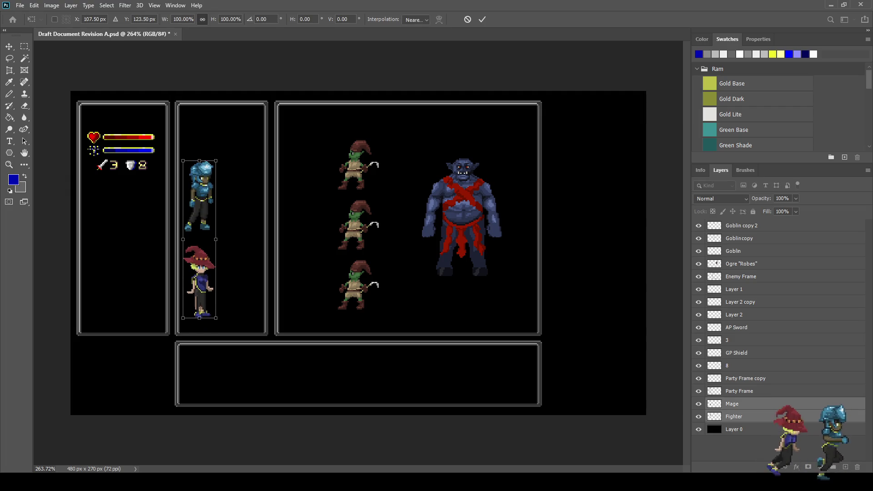
pyautogui.press('Up')
pyautogui.press('Up')
pyautogui.press('Return')
pyautogui.press('b')
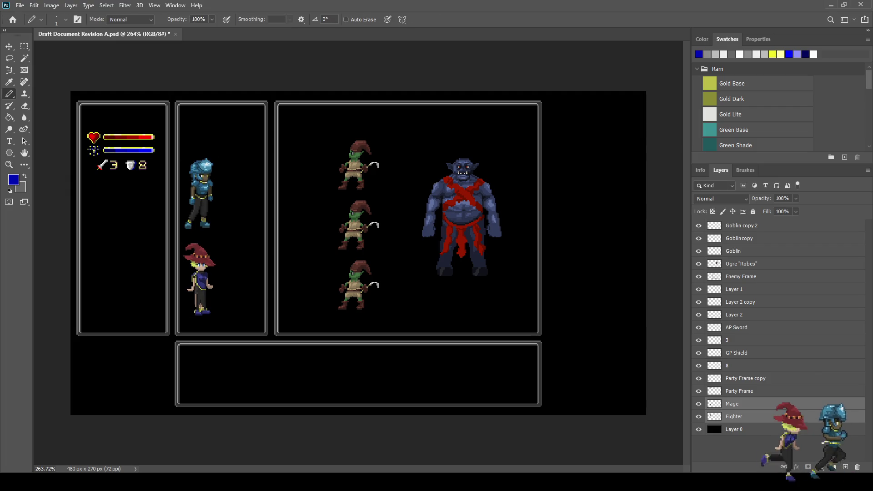
pyautogui.click(739, 391)
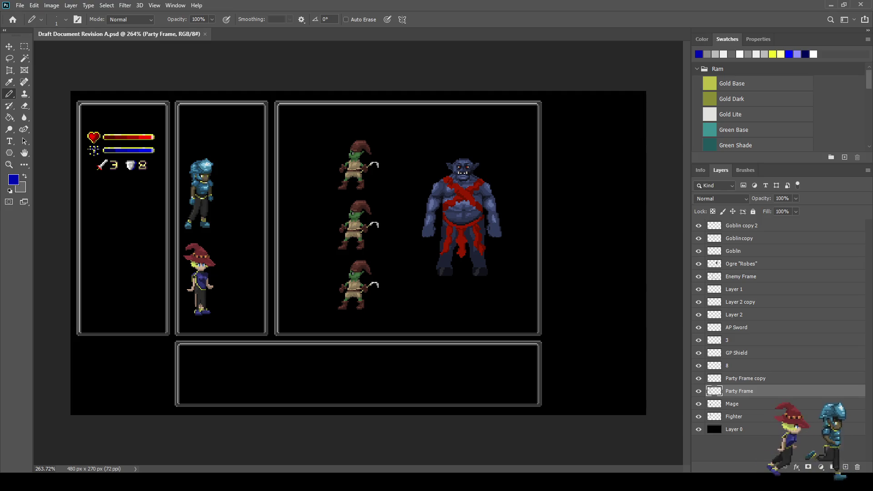
# Step: Toggle layers to identify the frames, then rename Party Frame copy to 'Party Status Frame'
pyautogui.click(698, 289)
pyautogui.click(698, 289)
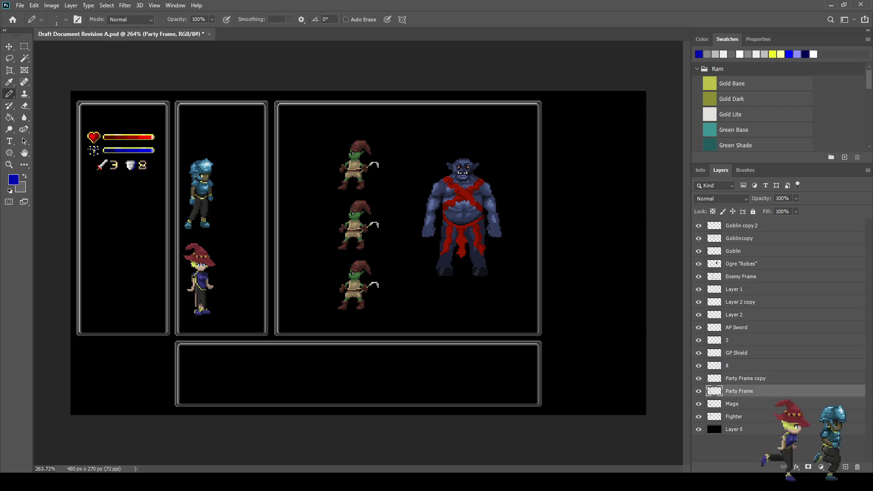
pyautogui.click(698, 378)
pyautogui.click(698, 378)
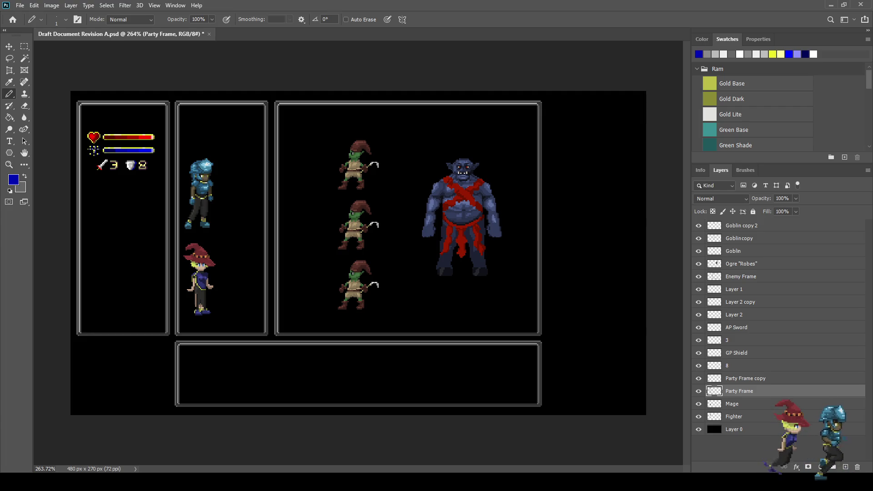
pyautogui.doubleClick(745, 378)
pyautogui.click(745, 378)
pyautogui.write('Status')
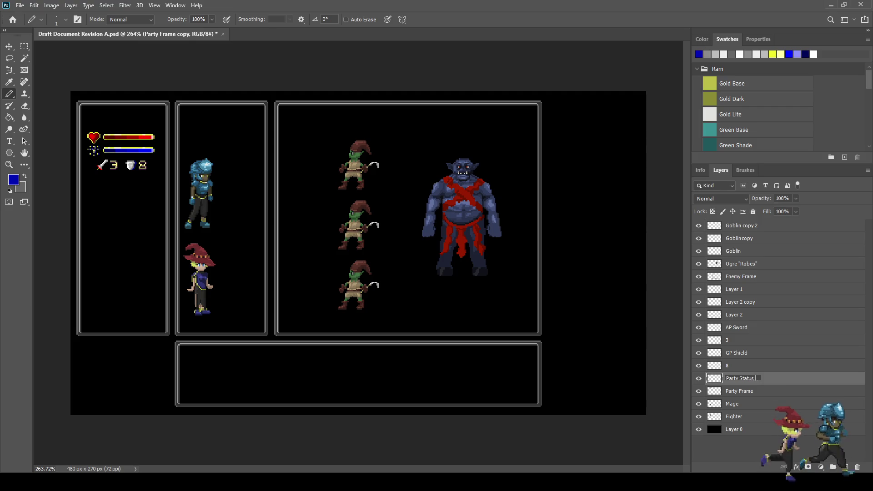
pyautogui.write('e')
pyautogui.press('Return')
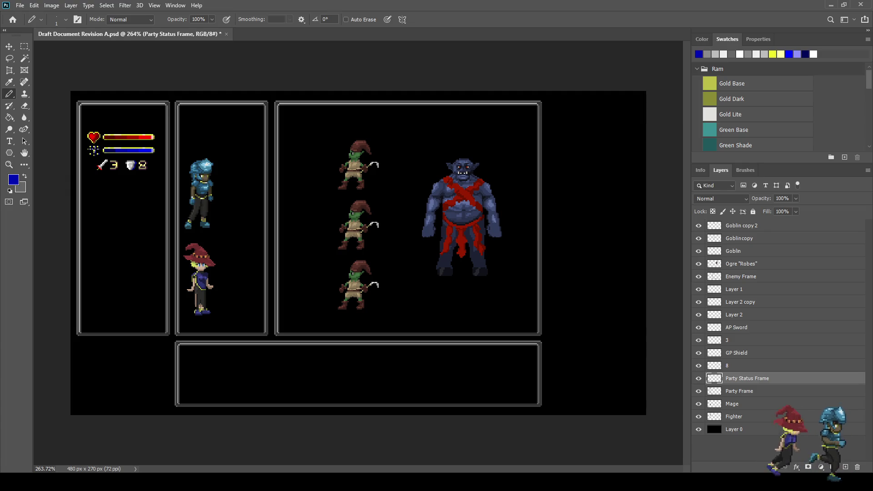
pyautogui.keyDown('shift'); pyautogui.click(737, 327); pyautogui.keyUp('shift')
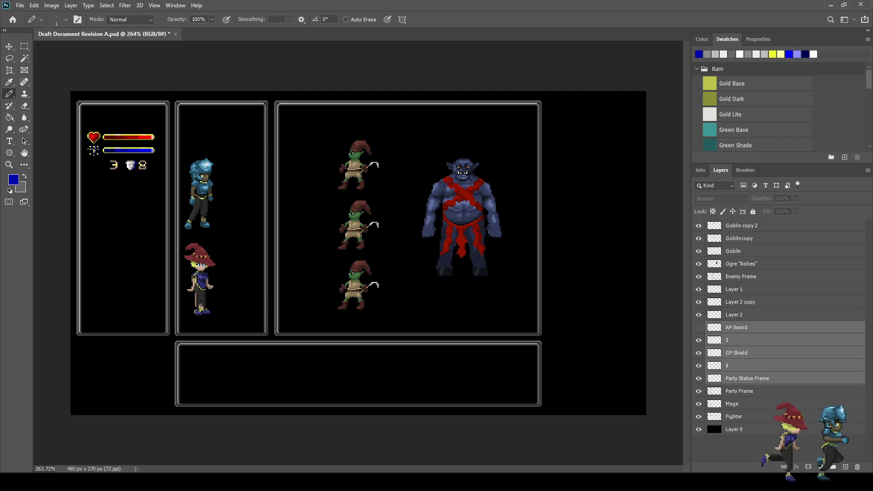
# Step: Lower the left status panel with its heart, HP, MP and stat layers a few pixels, then save
pyautogui.click(698, 314)
pyautogui.click(698, 315)
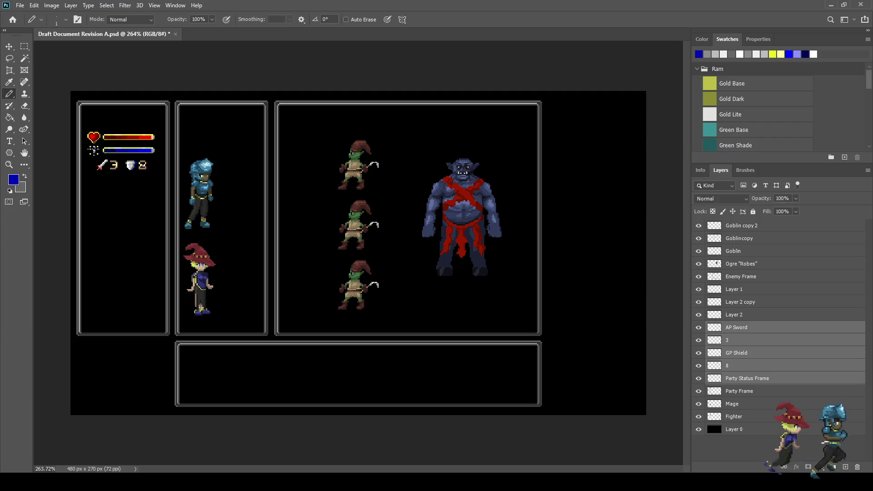
pyautogui.click(698, 302)
pyautogui.click(698, 302)
pyautogui.click(698, 289)
pyautogui.click(698, 289)
pyautogui.keyDown('shift'); pyautogui.click(740, 302); pyautogui.keyUp('shift')
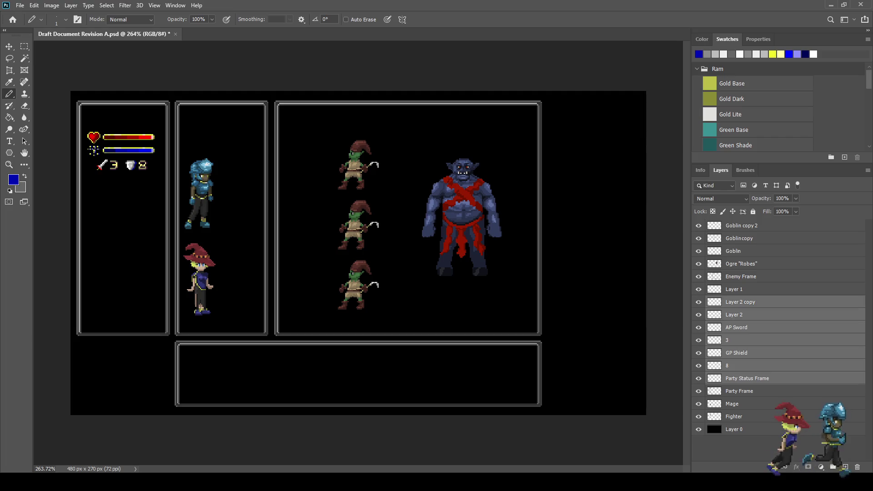
pyautogui.hotkey('ctrl', 't')
pyautogui.hotkey('shift', 'Down')
pyautogui.hotkey('shift', 'Down')
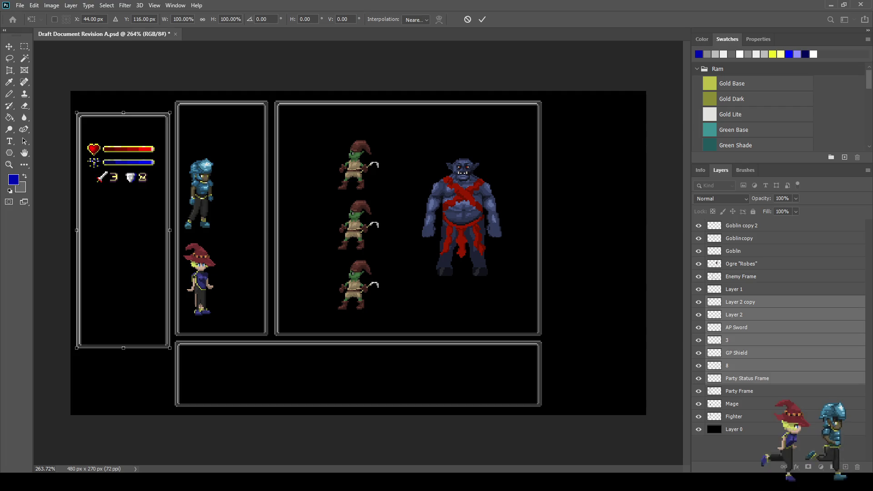
pyautogui.press('Down')
pyautogui.press('Down')
pyautogui.press('Down')
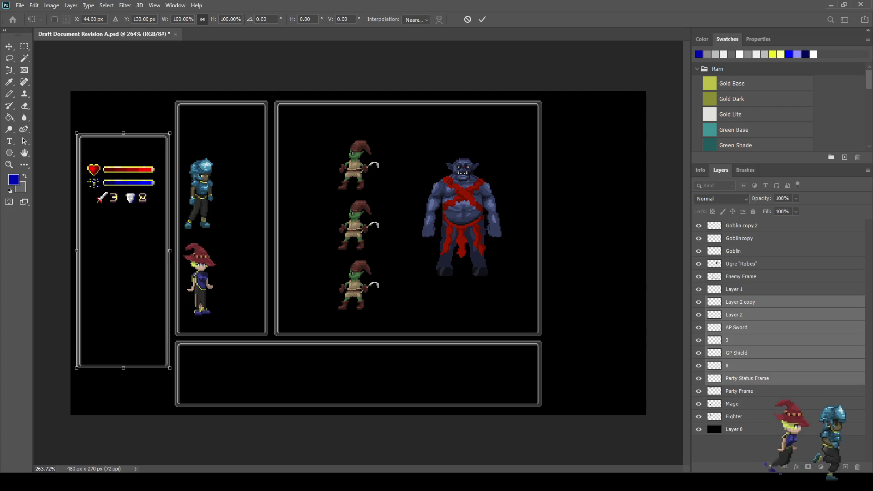
pyautogui.press('Up')
pyautogui.press('Up')
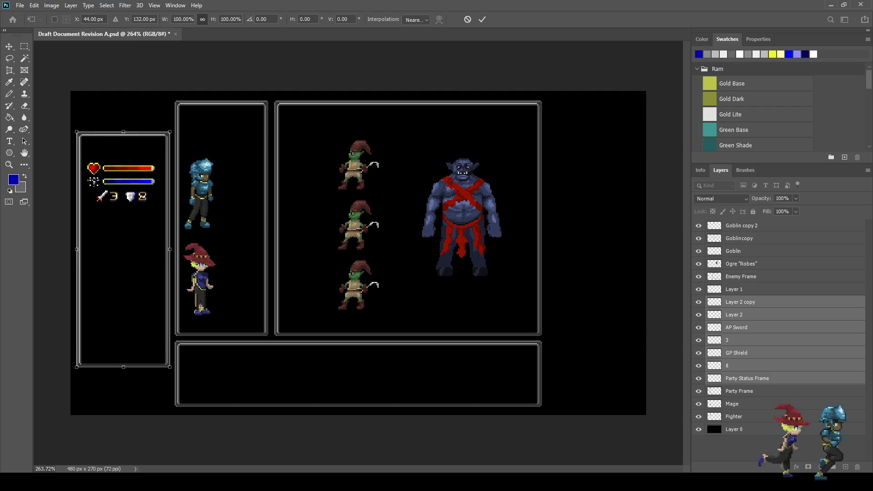
pyautogui.press('Up')
pyautogui.press('Return')
pyautogui.press('b')
pyautogui.hotkey('ctrl', 's')
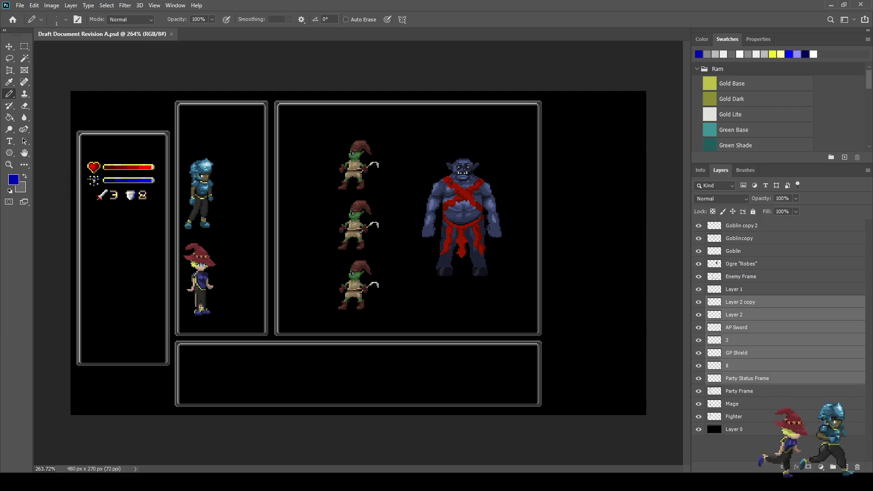
pyautogui.scroll(4, 461, 230)
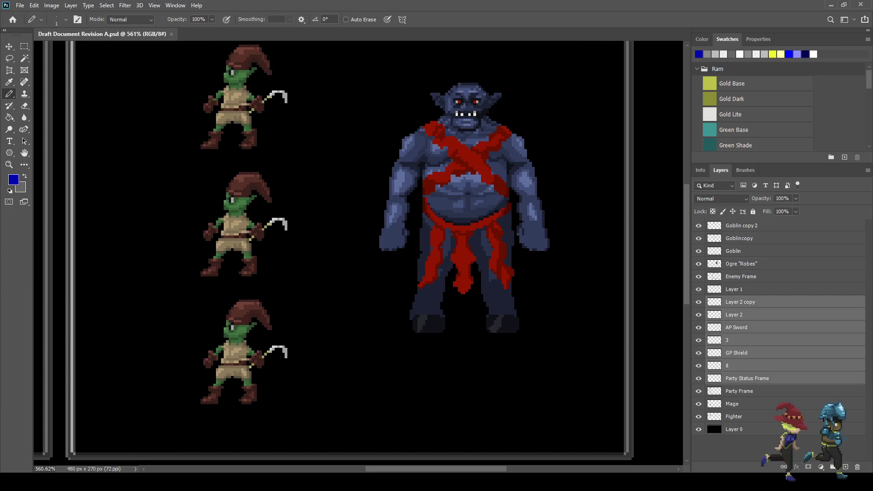
pyautogui.scroll(-4, 444, 231)
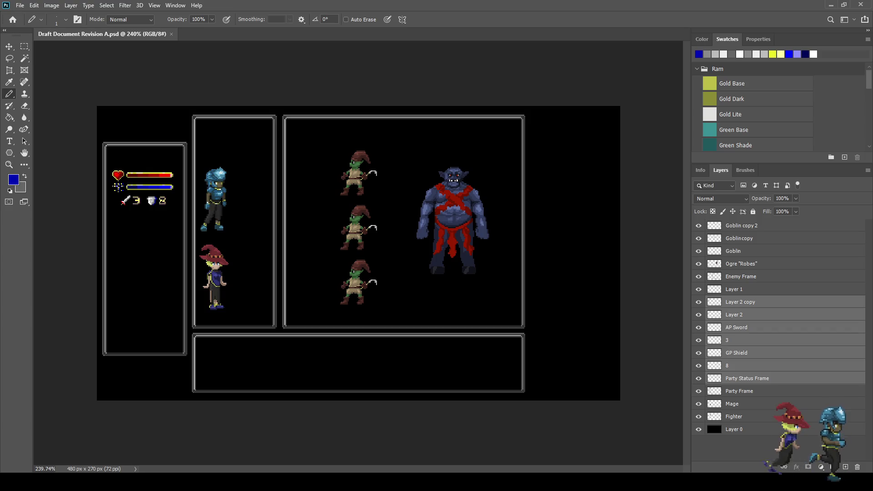
pyautogui.scroll(4, 188, 236)
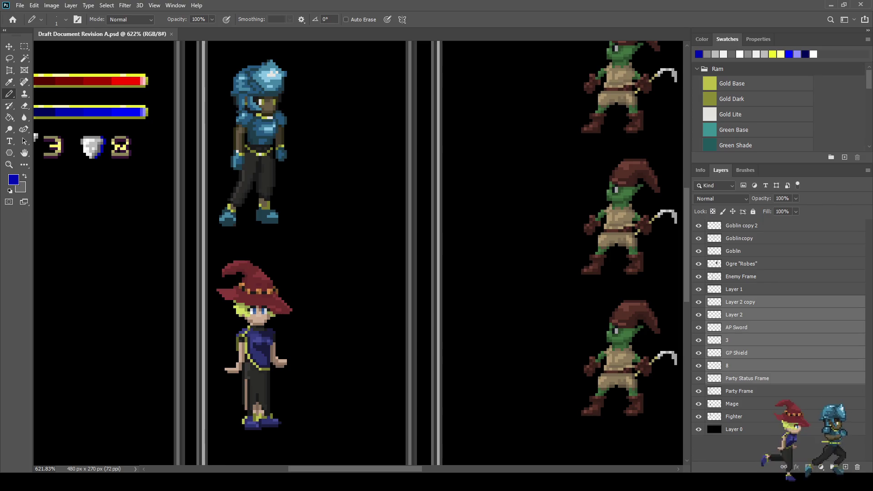
pyautogui.scroll(-4, 112, 226)
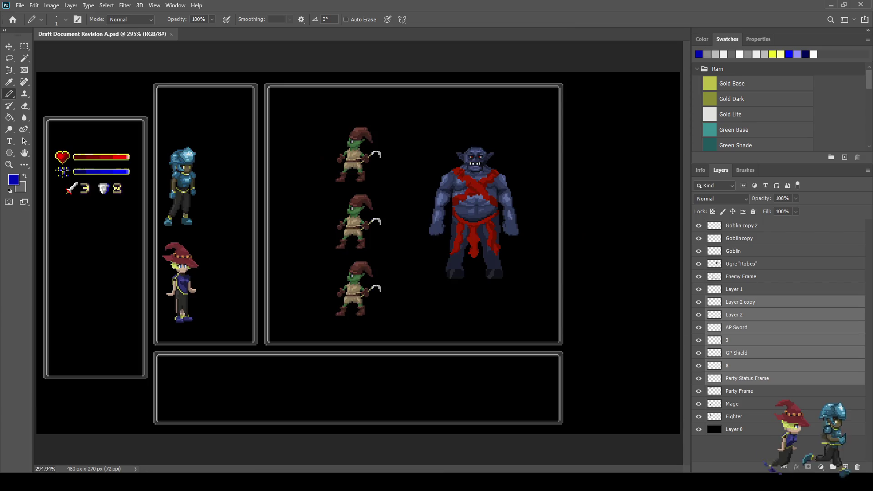
pyautogui.scroll(1, 358, 252)
pyautogui.scroll(-2, 358, 252)
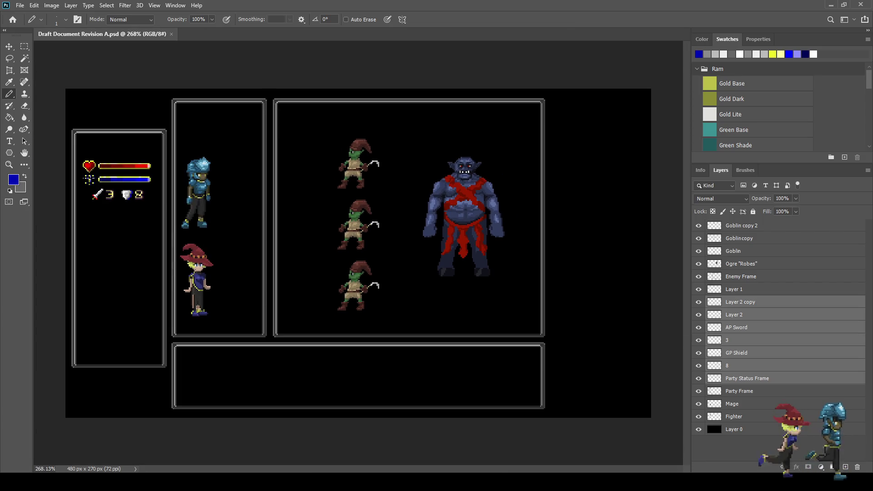
pyautogui.scroll(1, 358, 252)
pyautogui.scroll(-1, 358, 253)
pyautogui.scroll(1, 358, 252)
pyautogui.scroll(-1, 358, 252)
pyautogui.scroll(1, 358, 253)
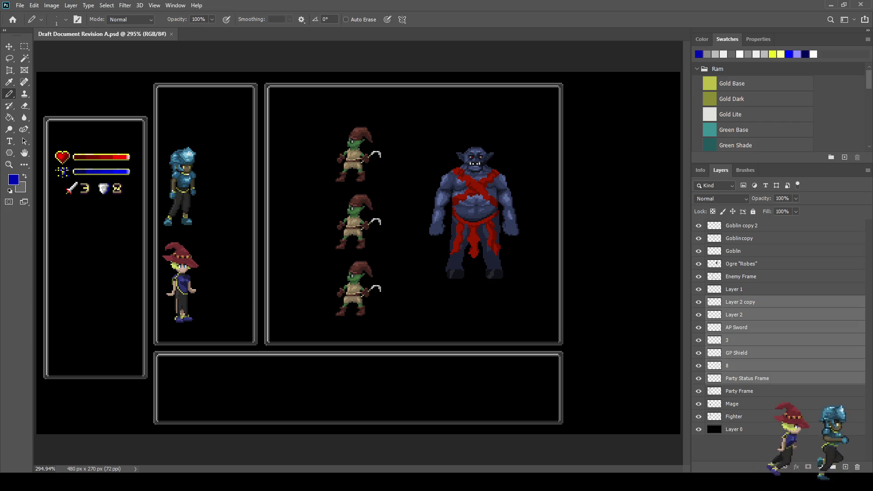
pyautogui.click(800, 448)
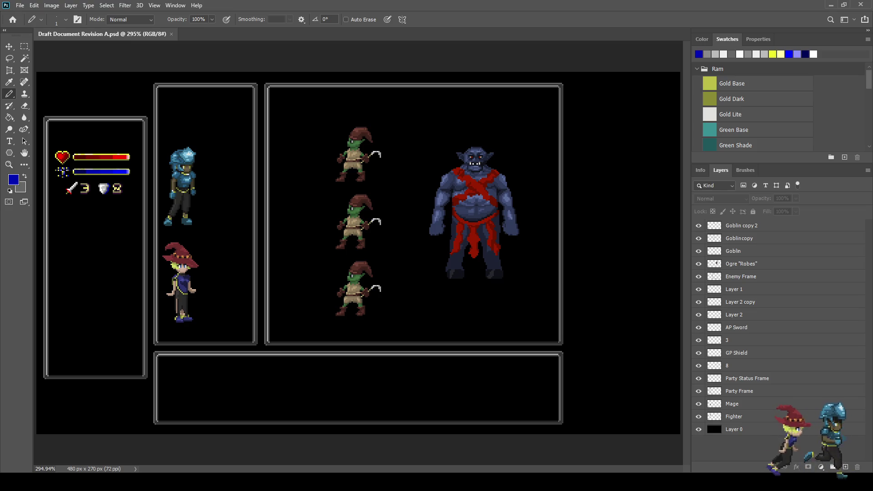
# Step: Shift all layers right 50 px, then drag the layout slightly back to centre it
pyautogui.scroll(-2, 358, 252)
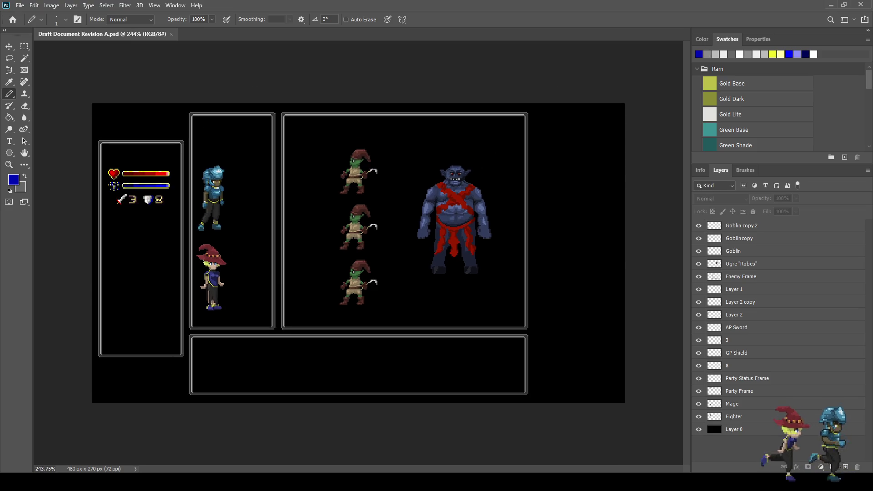
pyautogui.click(733, 416)
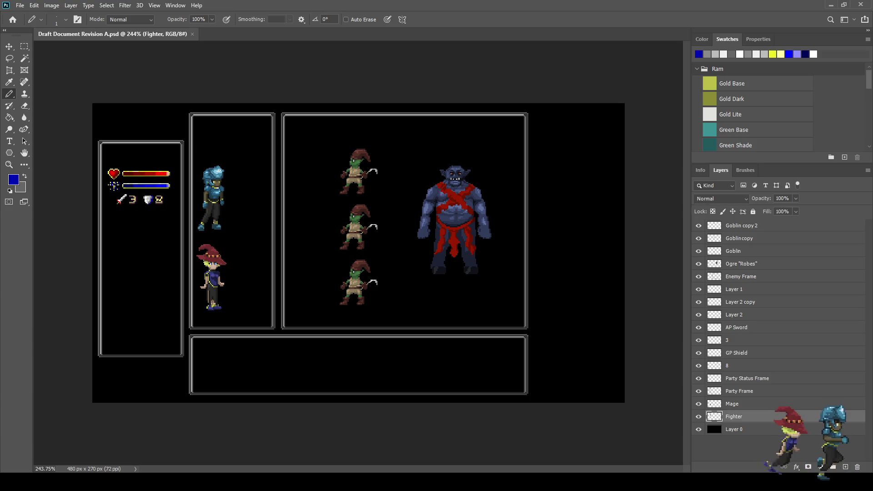
pyautogui.hotkey('ctrl', 'alt', 'a')
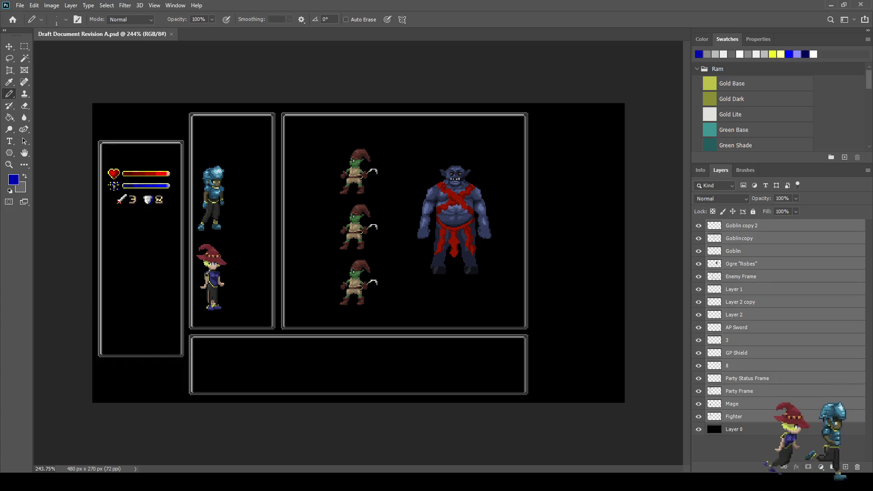
pyautogui.hotkey('ctrl', 't')
pyautogui.hotkey('shift', 'Right')
pyautogui.hotkey('shift', 'Right')
pyautogui.hotkey('shift', 'Right')
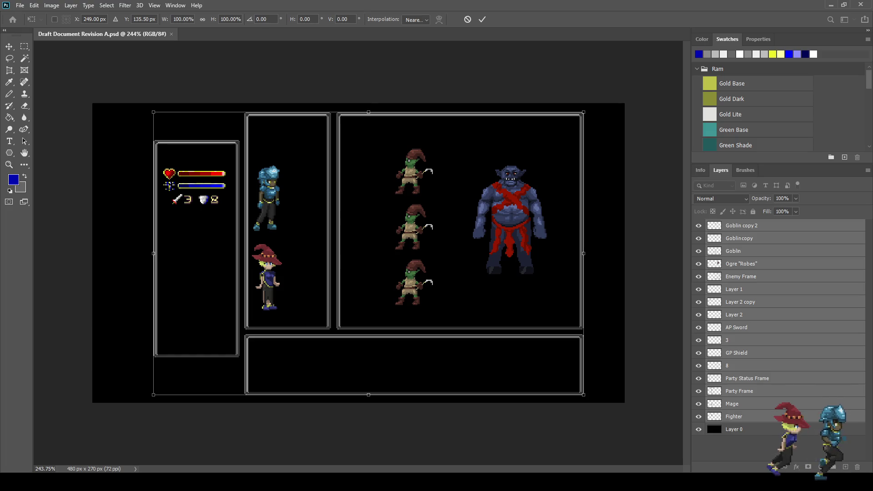
pyautogui.moveTo(368, 254); pyautogui.dragTo(359, 253)
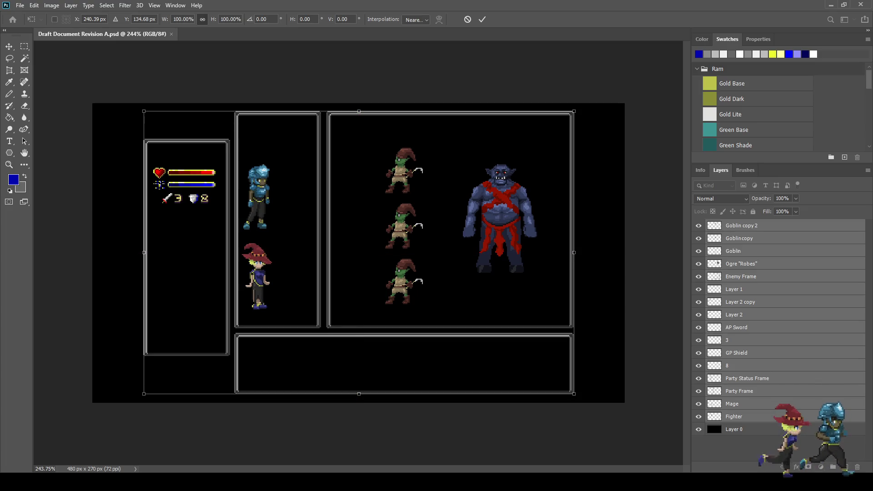
pyautogui.click(482, 19)
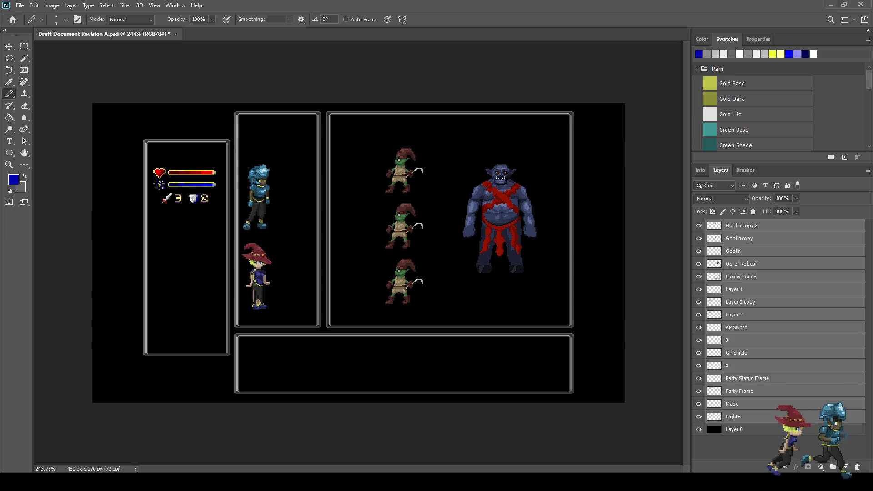
# Step: Save the document and briefly hide Layer 1 to check its content
pyautogui.hotkey('ctrl', 's')
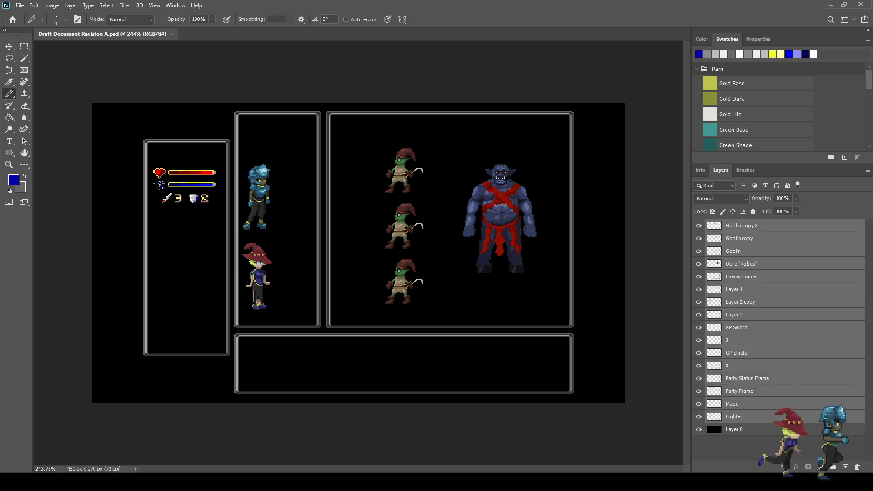
pyautogui.click(734, 289)
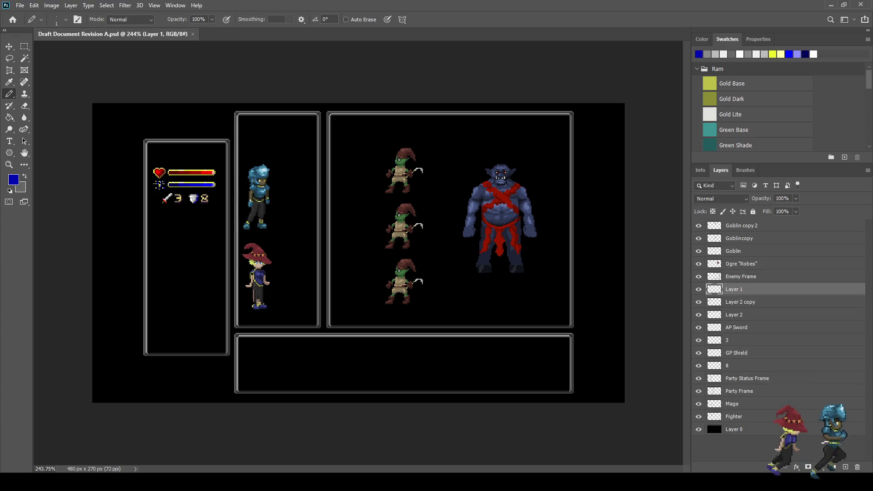
pyautogui.hotkey('ctrl', ',')
pyautogui.hotkey('ctrl', ',')
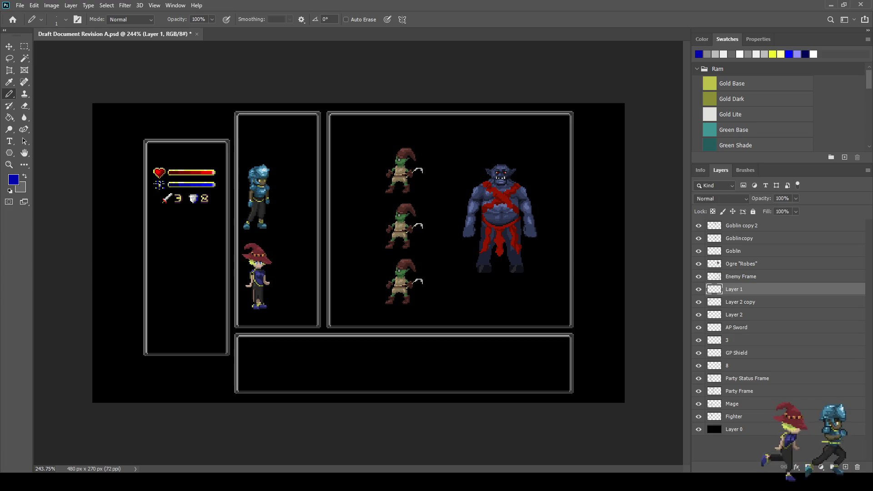
# Step: Group the status bar and icon layers into a single status group
pyautogui.click(740, 302)
pyautogui.keyDown('shift'); pyautogui.click(736, 365); pyautogui.keyUp('shift')
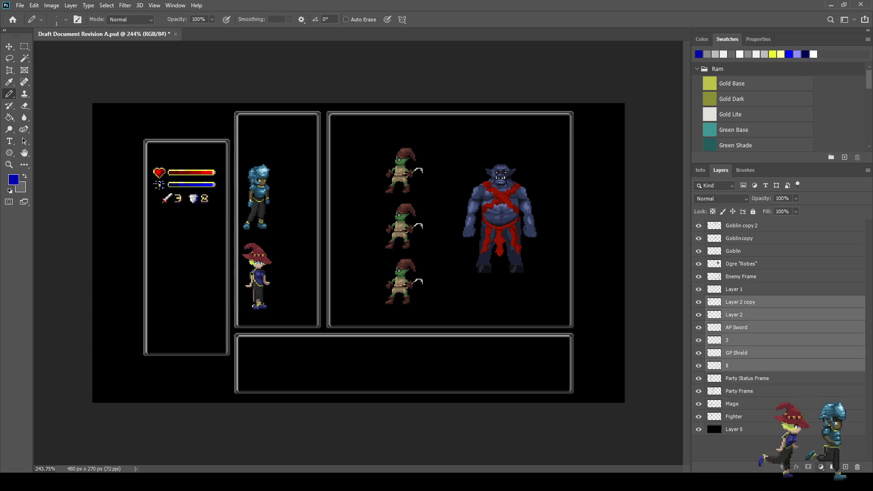
pyautogui.hotkey('ctrl', 'g')
pyautogui.hotkey('ctrl', ',')
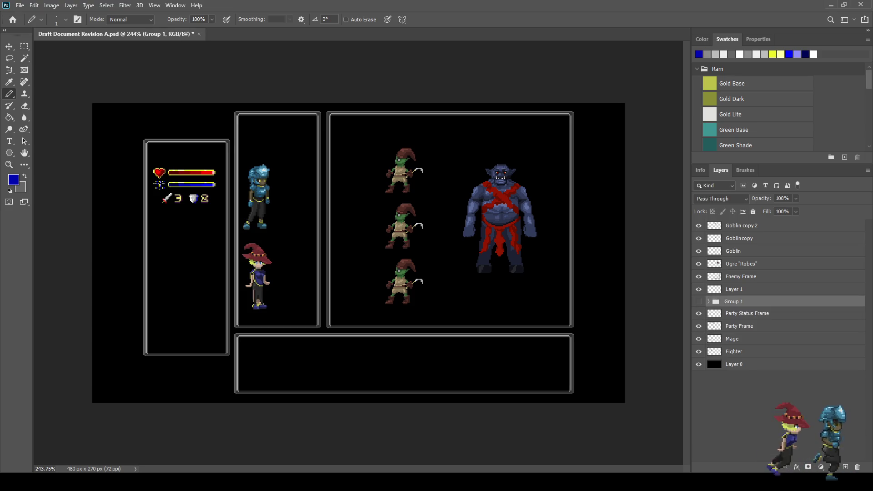
pyautogui.hotkey('ctrl', ',')
# Step: Duplicate the status group and move the copy down 10 pixels beside the mage
pyautogui.hotkey('ctrl', 'j')
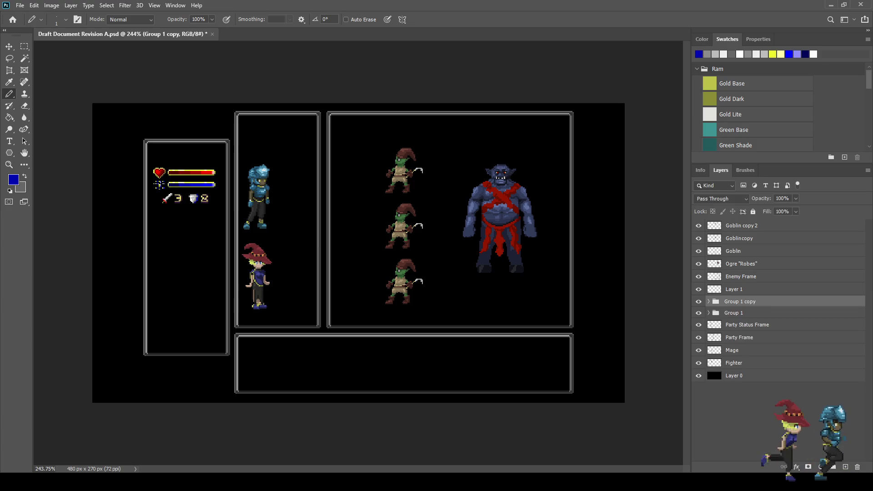
pyautogui.hotkey('ctrl', 't')
pyautogui.hotkey('shift', 'Down')
pyautogui.hotkey('shift', 'Down')
pyautogui.hotkey('shift', 'Down')
pyautogui.hotkey('shift', 'Down')
pyautogui.hotkey('shift', 'Down')
pyautogui.hotkey('shift', 'Down')
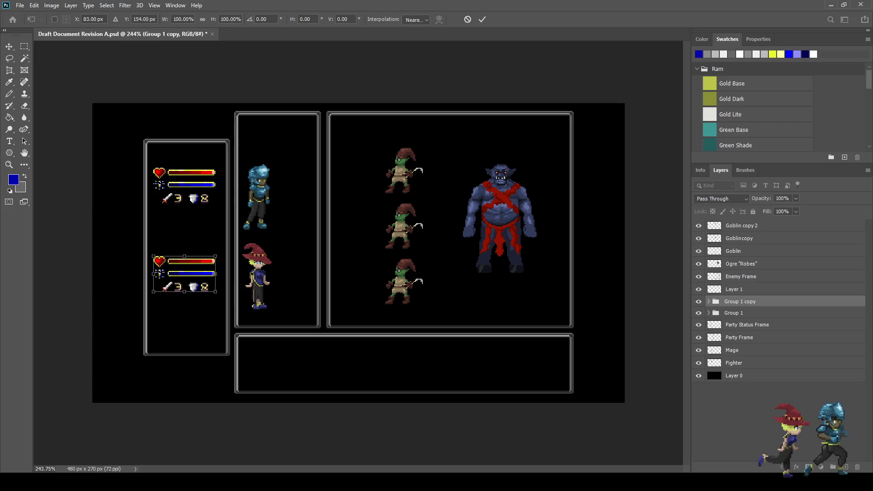
pyautogui.press('Return')
pyautogui.press('b')
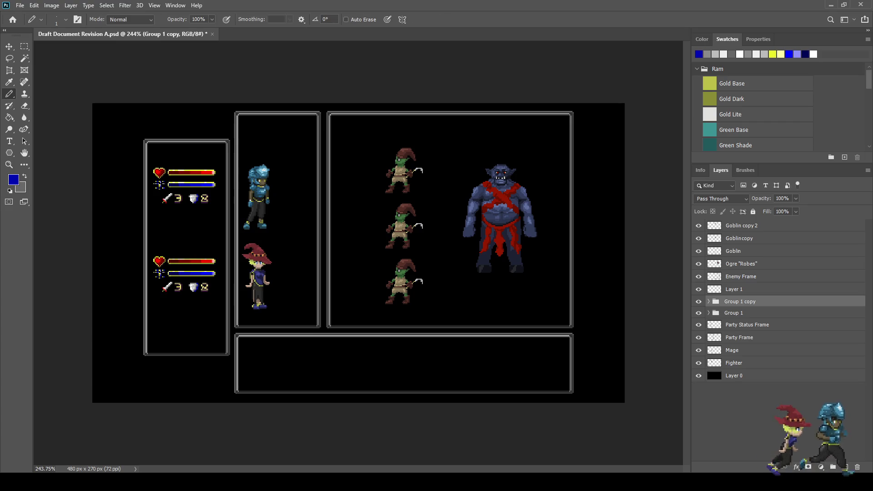
# Step: Nudge the original top status group down two pixels
pyautogui.click(733, 313)
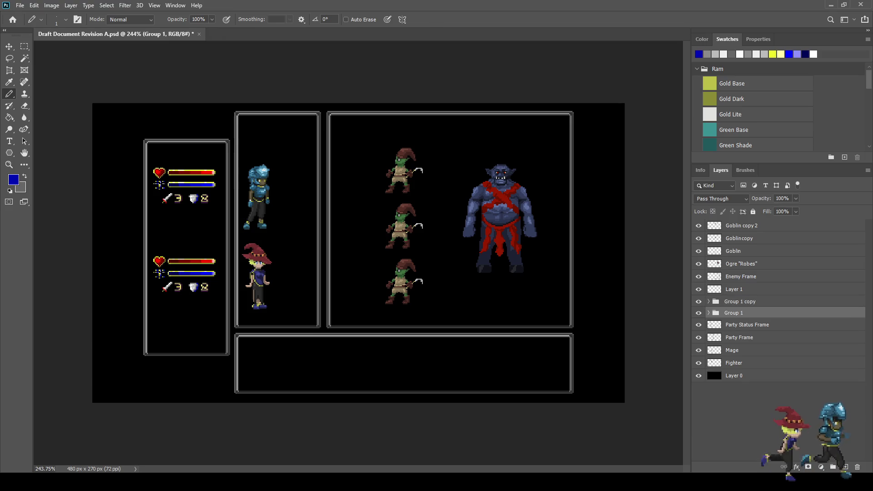
pyautogui.hotkey('ctrl', 't')
pyautogui.press('Down')
pyautogui.press('Down')
pyautogui.press('Down')
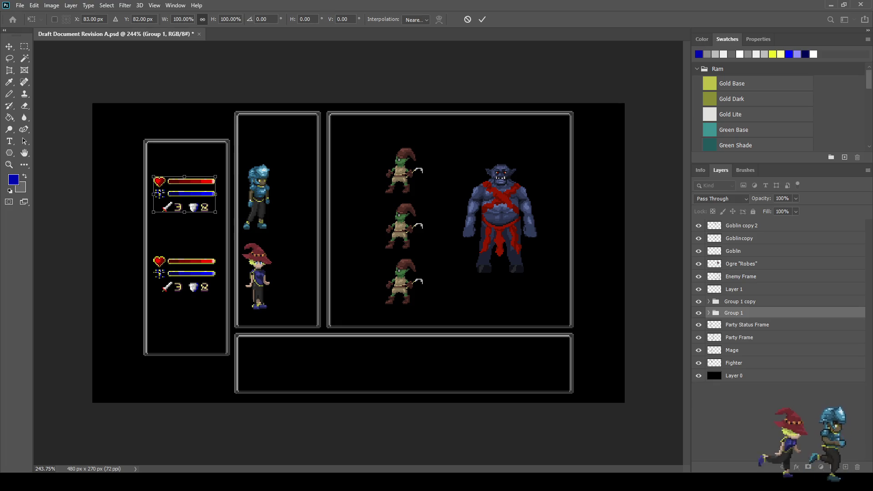
pyautogui.press('Return')
pyautogui.press('b')
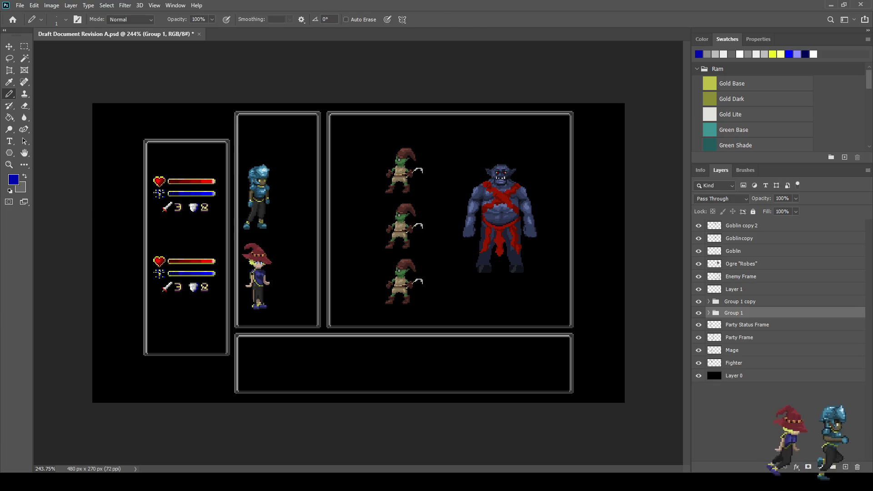
pyautogui.hotkey('ctrl', 't')
pyautogui.press('Down')
pyautogui.press('Down')
pyautogui.press('Down')
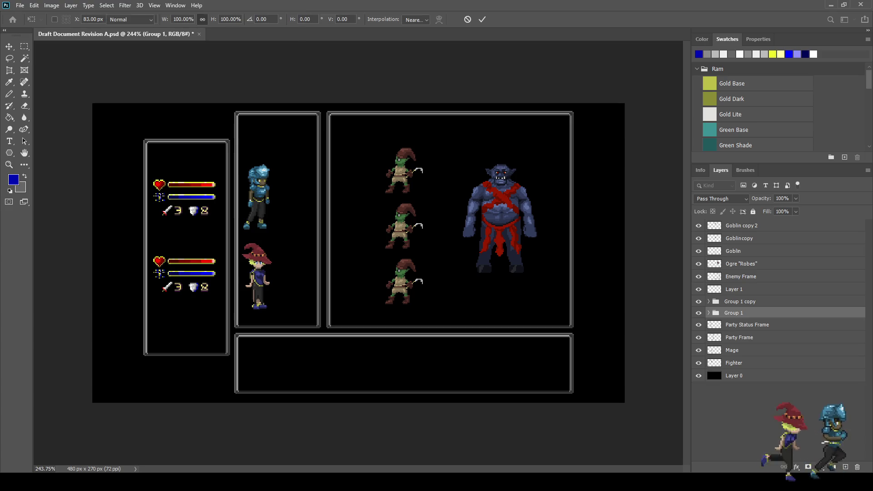
pyautogui.press('Return')
pyautogui.press('b')
# Step: Nudge the copied lower status group down three pixels and save the file
pyautogui.click(739, 301)
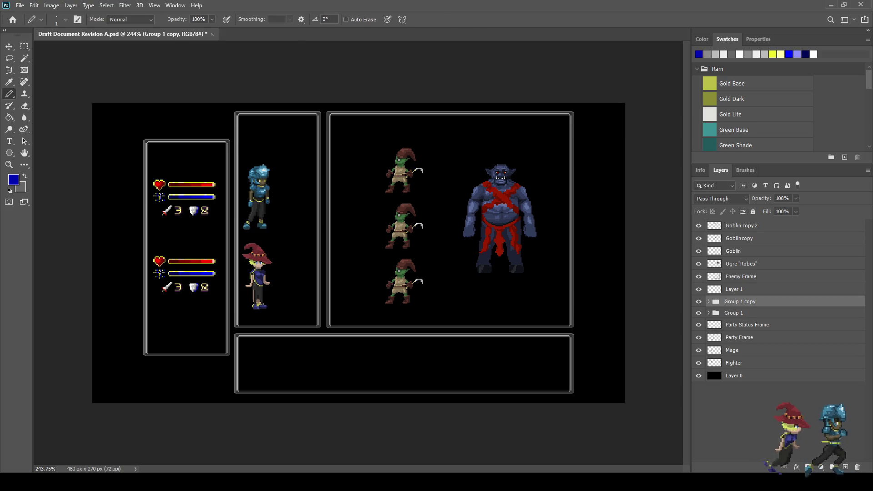
pyautogui.hotkey('ctrl', 't')
pyautogui.press('Down')
pyautogui.press('Down')
pyautogui.press('Down')
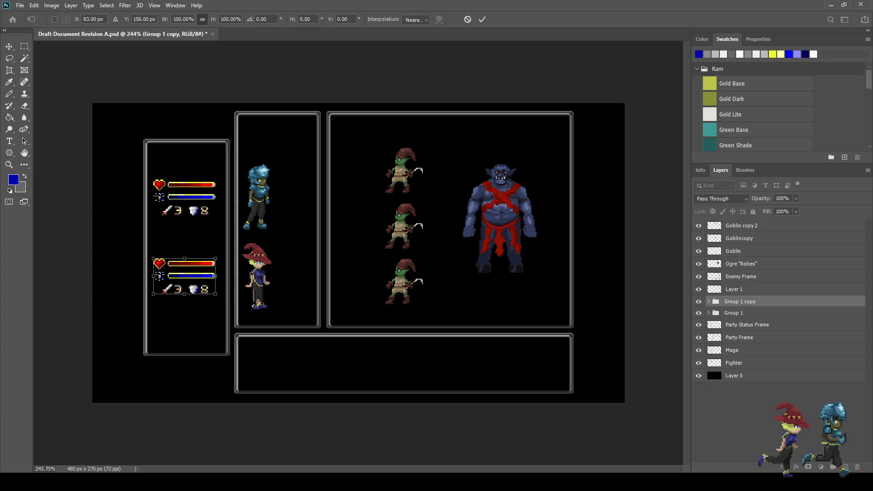
pyautogui.press('Down')
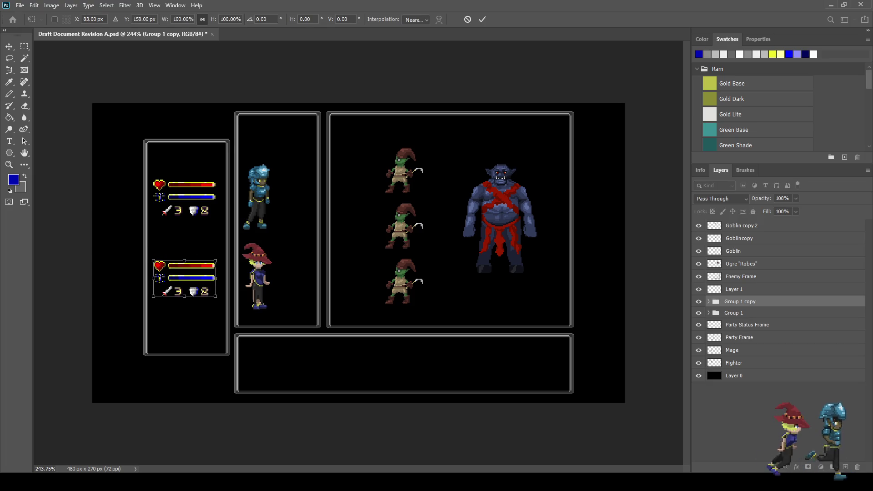
pyautogui.press('Down')
pyautogui.press('Return')
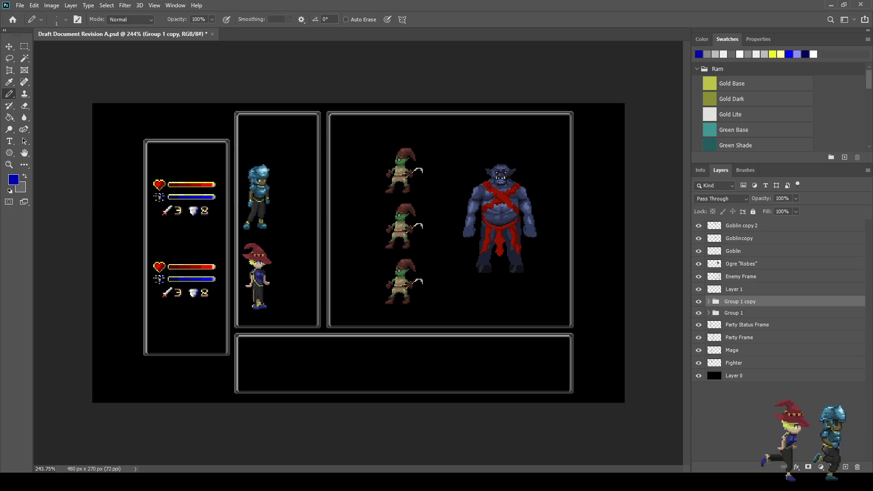
pyautogui.hotkey('ctrl', 's')
pyautogui.hotkey('ctrl', '1')
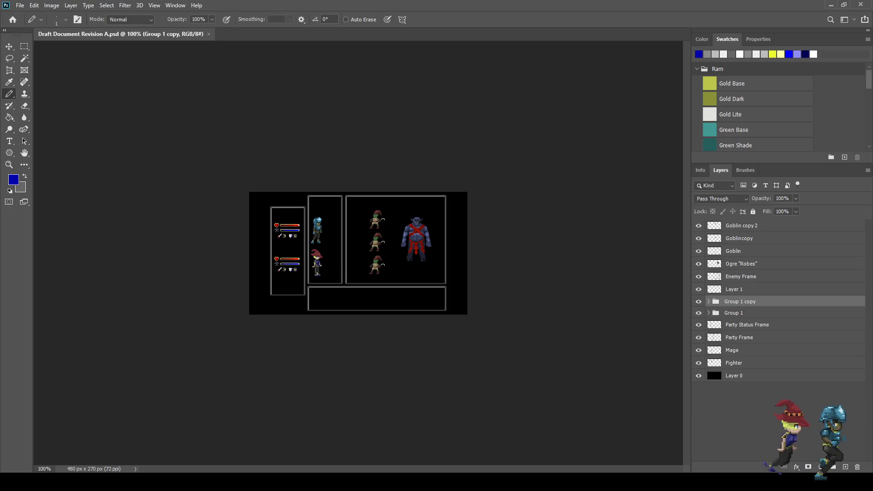
# Step: Preview the battle screen full-screen on black, enlarged twice, then exit the preview
pyautogui.press('f')
pyautogui.press('f')
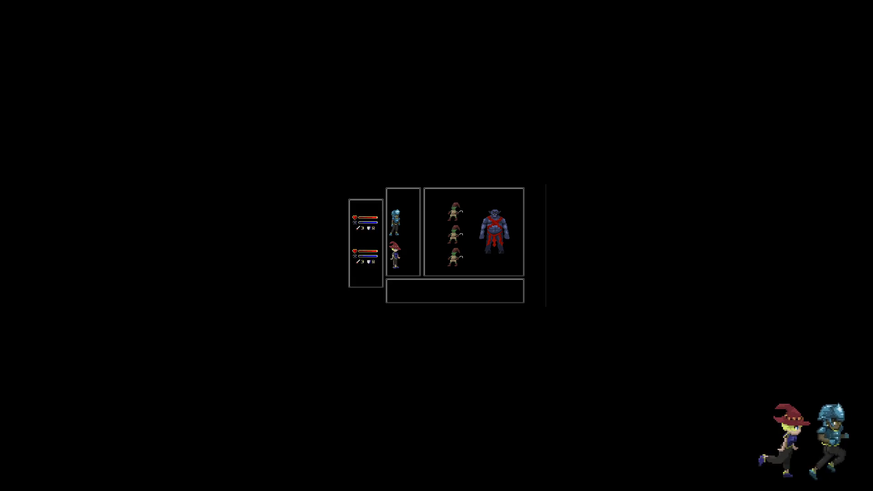
pyautogui.hotkey('ctrl', '+')
pyautogui.hotkey('ctrl', '+')
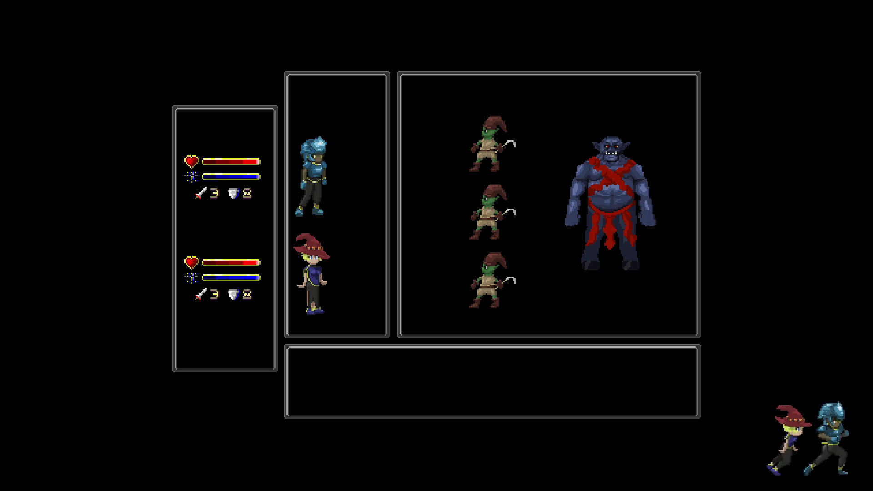
pyautogui.hotkey('ctrl', '+')
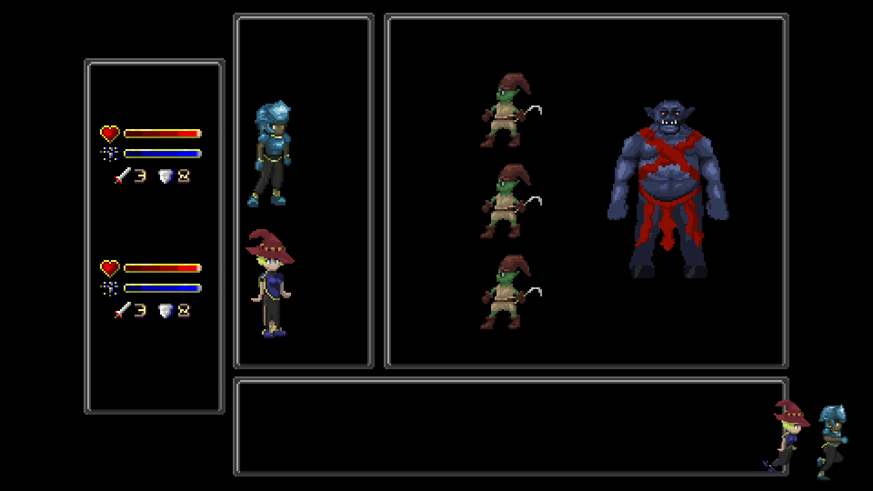
pyautogui.press('f')
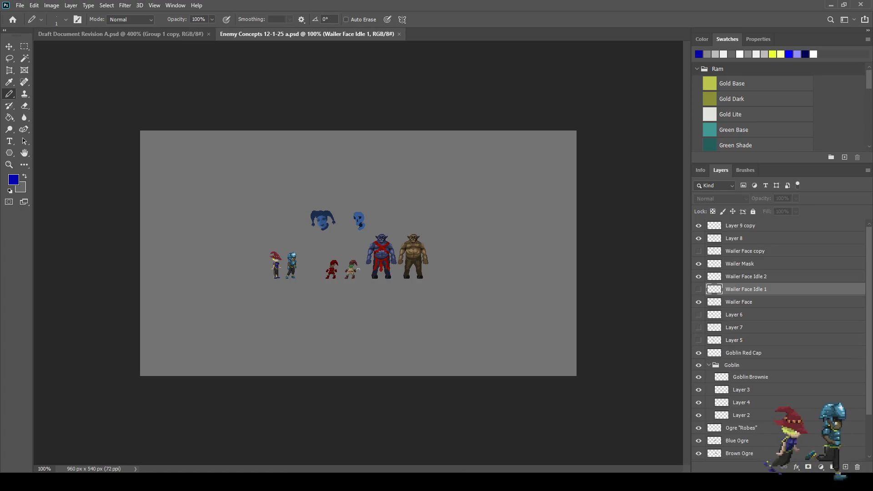
# Step: Zoom in to inspect the blue knight and brown ogre sprites, then close Enemy Concepts
pyautogui.hotkey('ctrl', '+')
pyautogui.hotkey('ctrl', '+')
pyautogui.hotkey('ctrl', '+')
pyautogui.moveTo(359, 227); pyautogui.dragTo(410, 155)
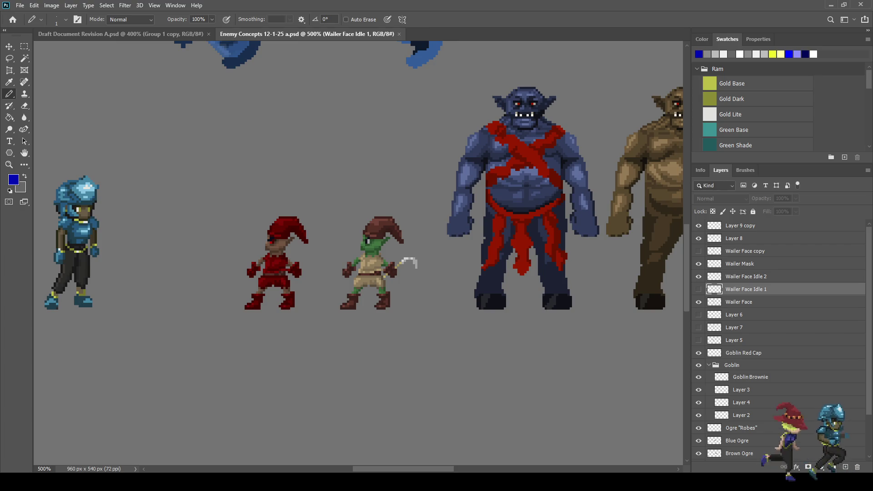
pyautogui.moveTo(409, 182)
pyautogui.mouseDown()
pyautogui.moveTo(380, 201)
pyautogui.moveTo(297, 218)
pyautogui.mouseUp()
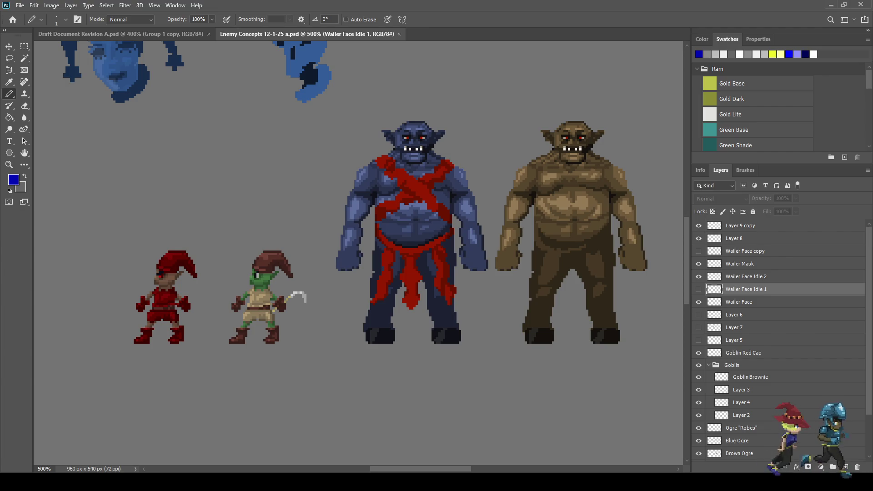
pyautogui.scroll(-5, 608, 276)
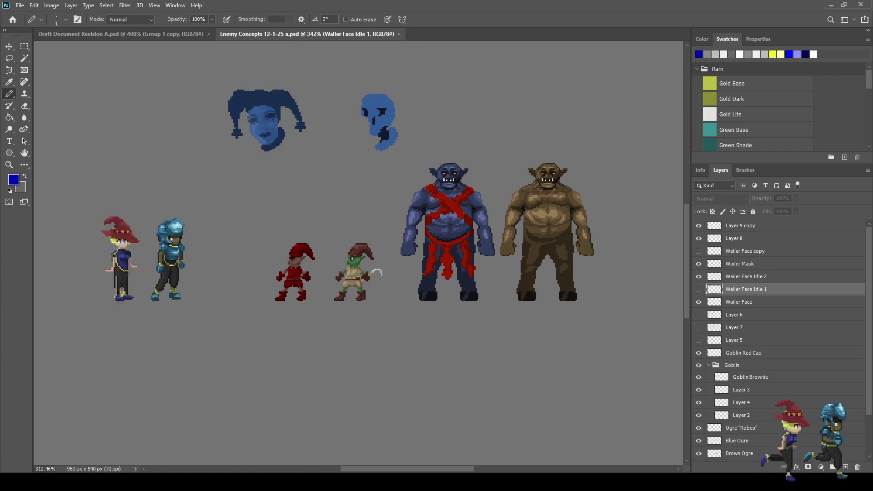
pyautogui.scroll(2, 607, 276)
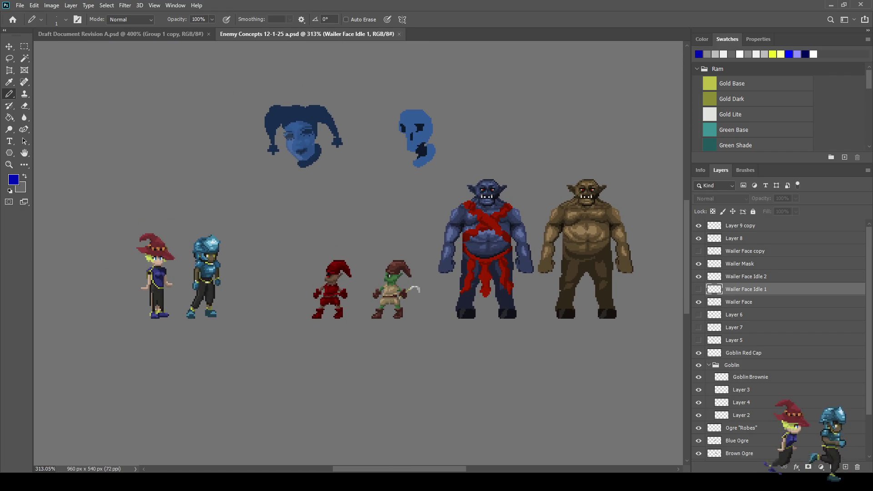
pyautogui.click(399, 35)
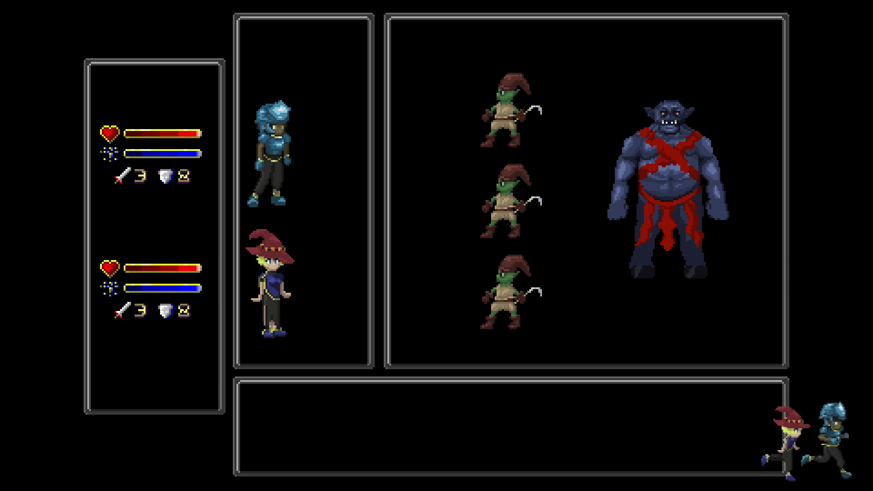
# Step: Duplicate Party Status Frame, Party Frame, Layer 1 and Enemy Frame and merge the copies
pyautogui.press('f')
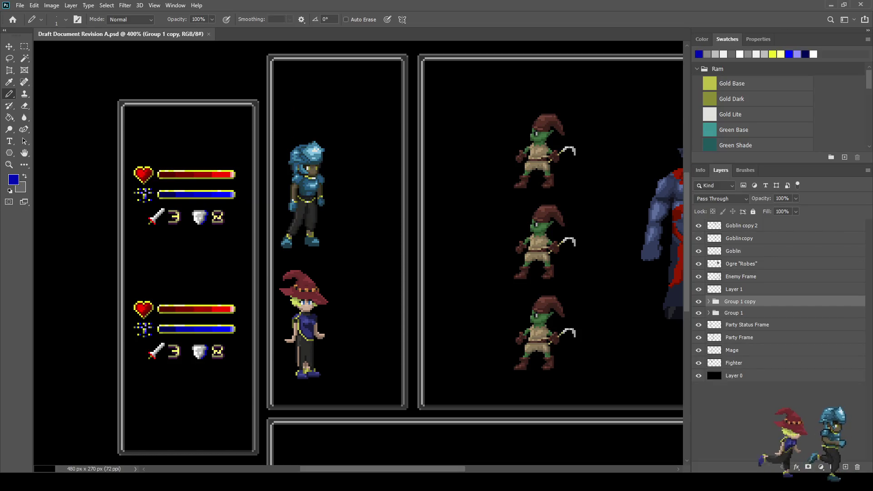
pyautogui.click(747, 324)
pyautogui.keyDown('shift'); pyautogui.click(739, 338); pyautogui.keyUp('shift')
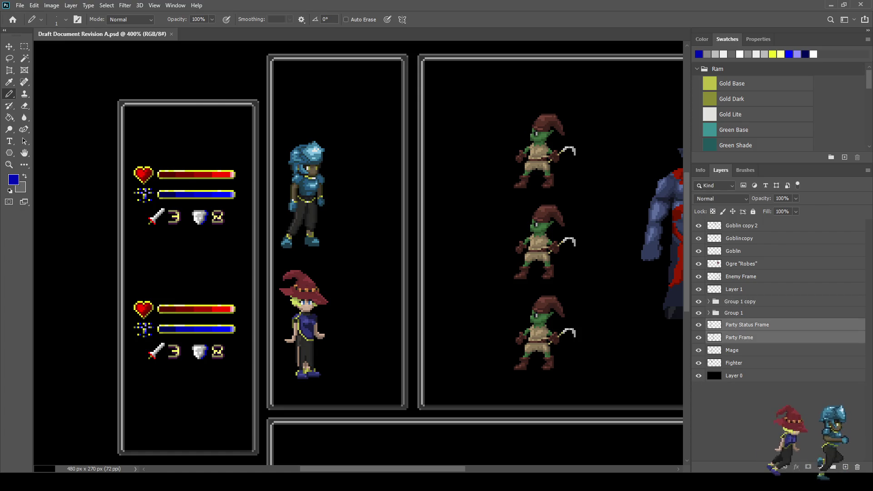
pyautogui.keyDown('ctrl'); pyautogui.click(734, 289); pyautogui.keyUp('ctrl')
pyautogui.keyDown('ctrl'); pyautogui.click(740, 276); pyautogui.keyUp('ctrl')
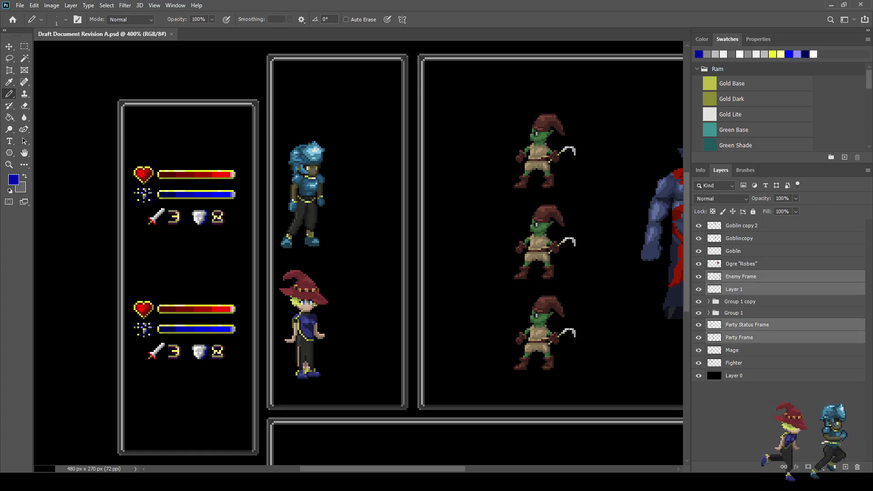
pyautogui.hotkey('ctrl', 'j')
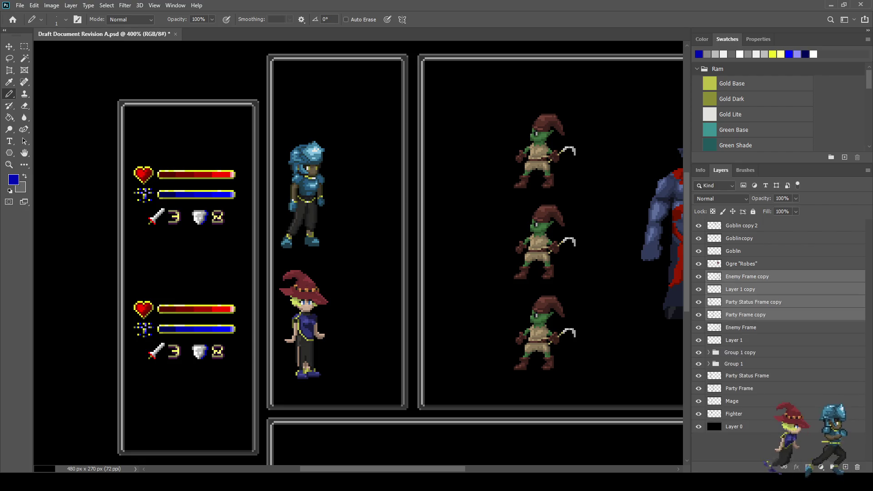
pyautogui.hotkey('ctrl', 'e')
# Step: Set the merged frame layer to Color Dodge blending at 64% opacity
pyautogui.hotkey('shift', 'alt', 'm')
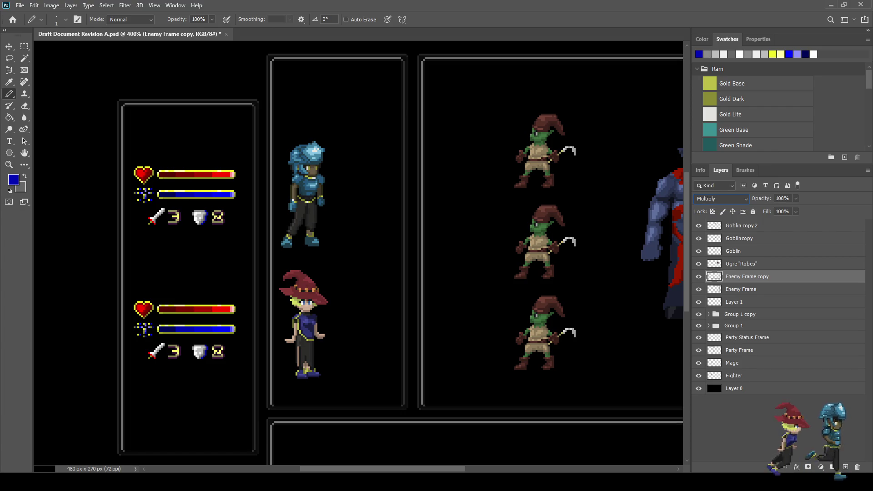
pyautogui.hotkey('shift', '+')
pyautogui.hotkey('shift', '+')
pyautogui.hotkey('shift', '+')
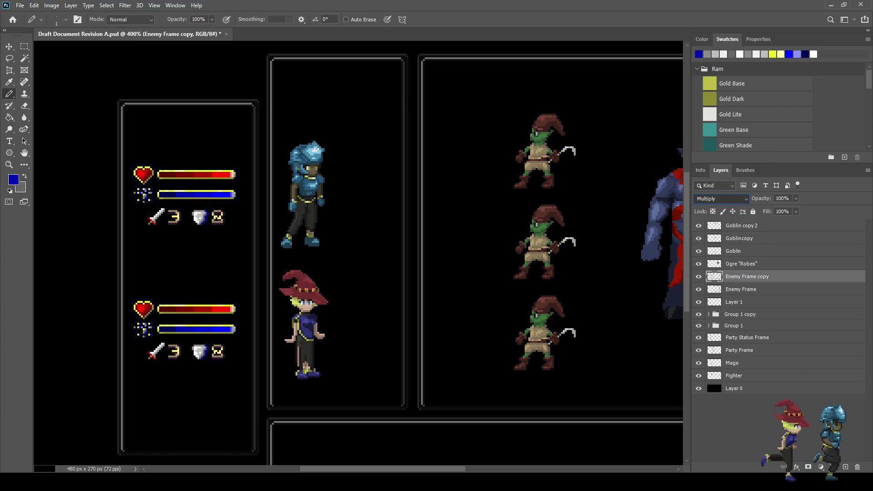
pyautogui.hotkey('shift', 'alt', 'd')
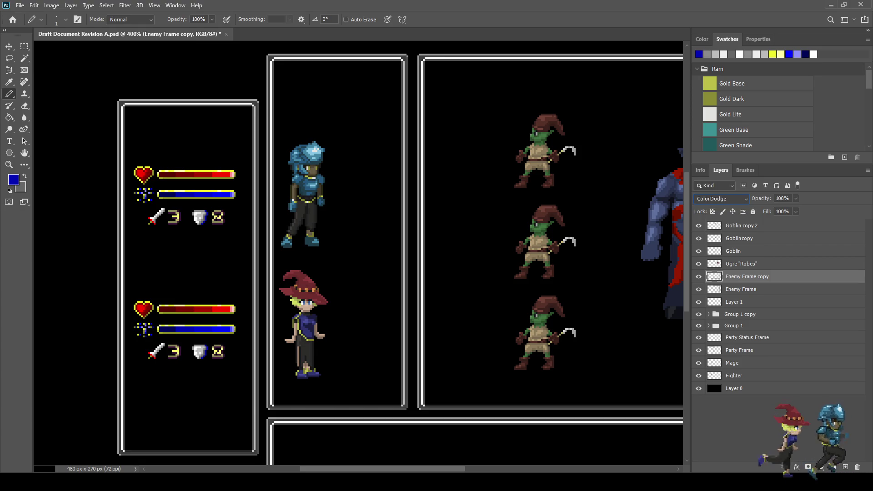
pyautogui.write('61')
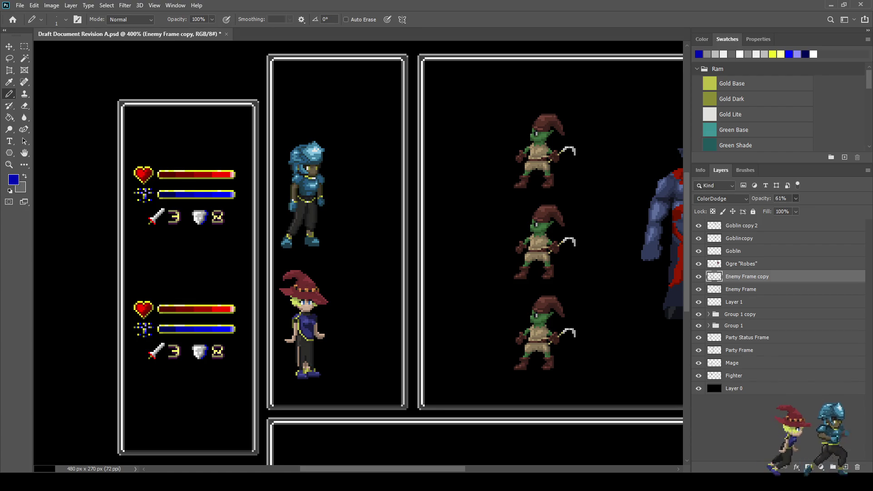
pyautogui.write('32')
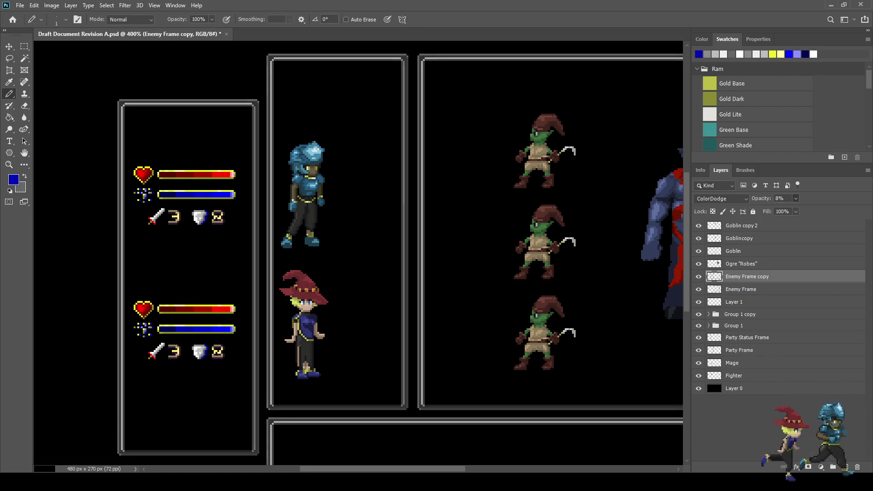
pyautogui.write('53')
pyautogui.write('64')
pyautogui.write('82')
pyautogui.write('78')
pyautogui.write('67')
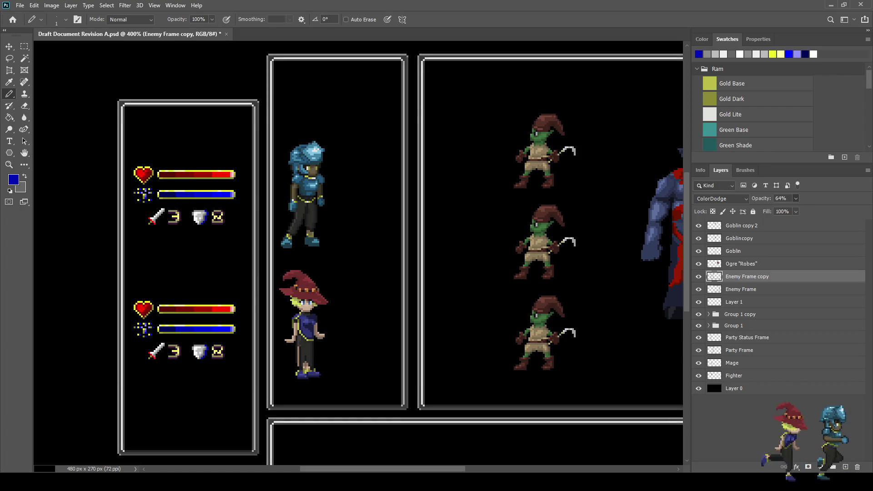
pyautogui.click(750, 432)
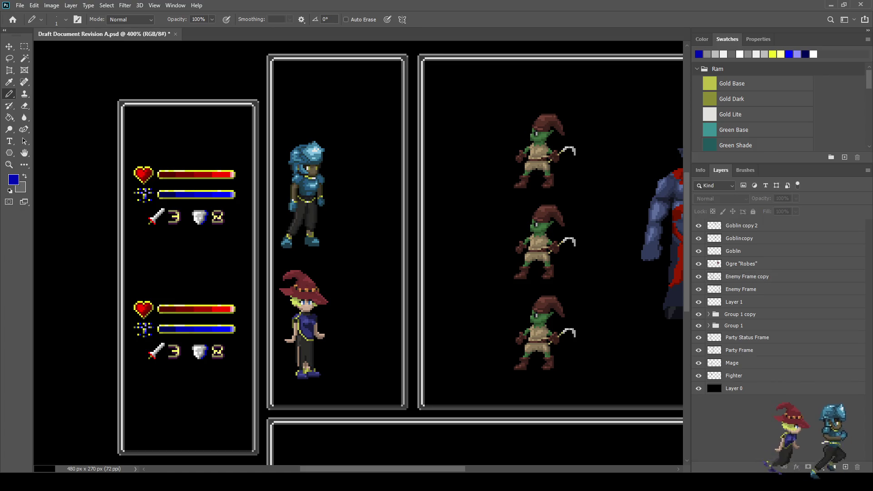
# Step: View the finished battle screen full-screen, zooming out then back in to nearly fill it
pyautogui.press('f')
pyautogui.press('f')
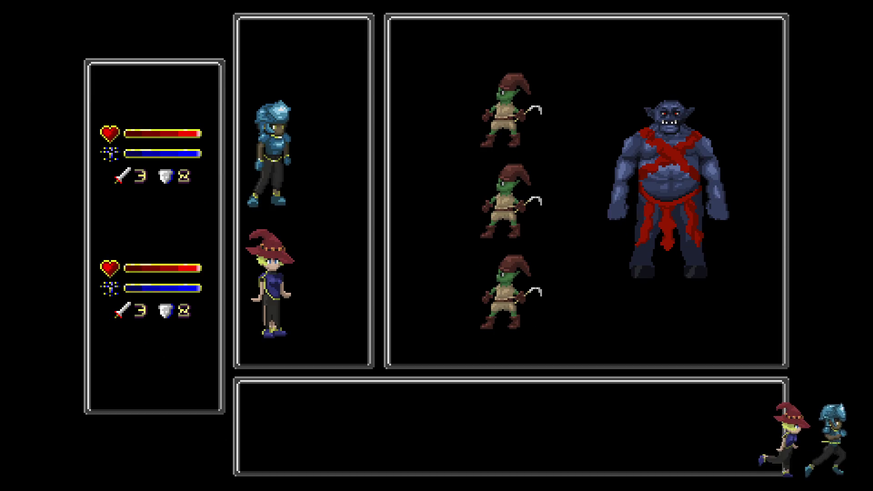
pyautogui.hotkey('ctrl', '-')
pyautogui.hotkey('ctrl', '-')
pyautogui.hotkey('ctrl', '-')
pyautogui.hotkey('ctrl', '+')
pyautogui.hotkey('ctrl', '+')
pyautogui.hotkey('ctrl', '+')
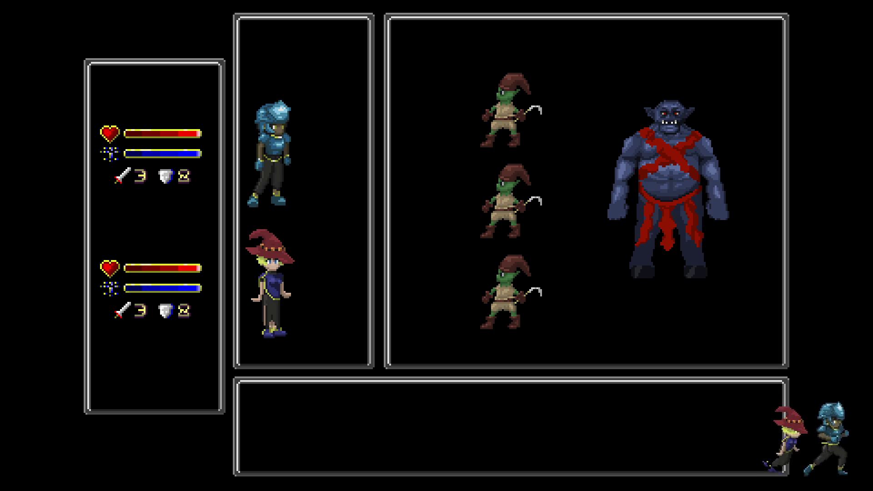
# Step: Leave full-screen mode and view the whole battle screen at 300% zoom
pyautogui.press('f')
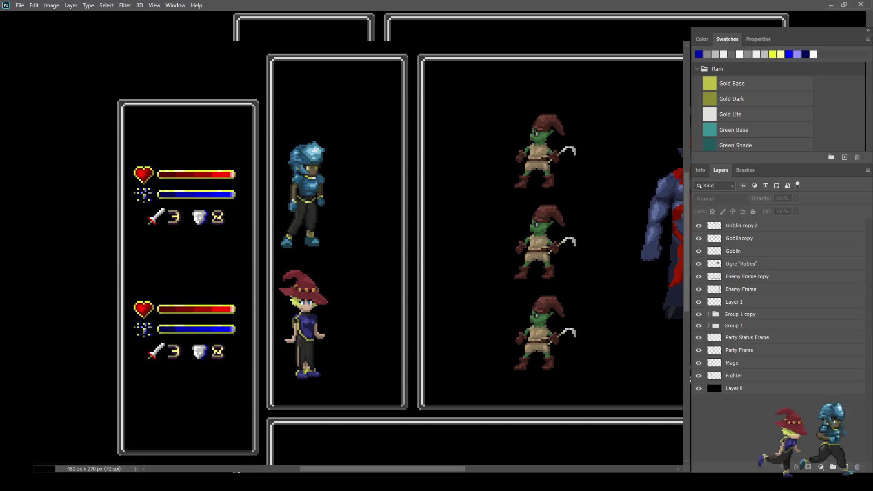
pyautogui.hotkey('ctrl', '1')
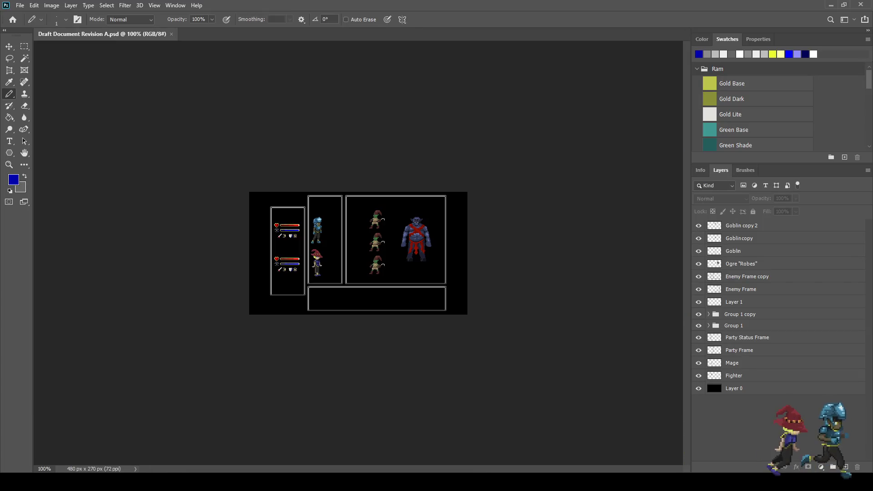
pyautogui.hotkey('ctrl', '+')
pyautogui.hotkey('ctrl', '+')
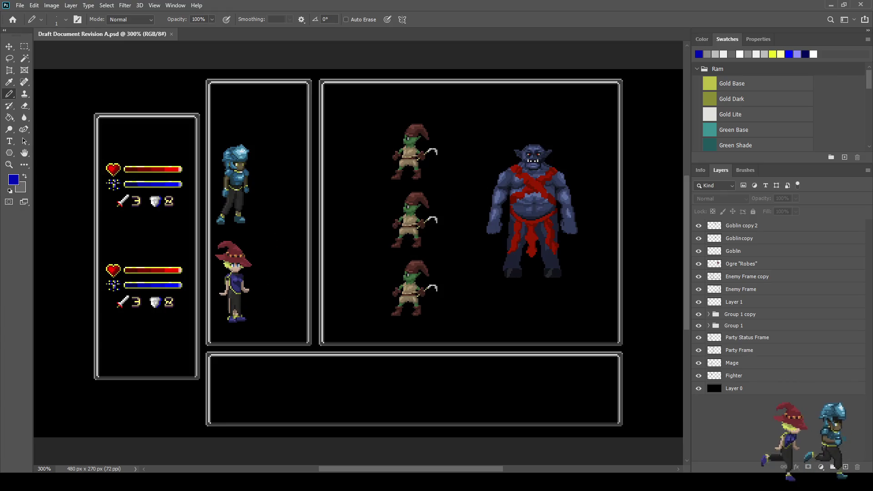